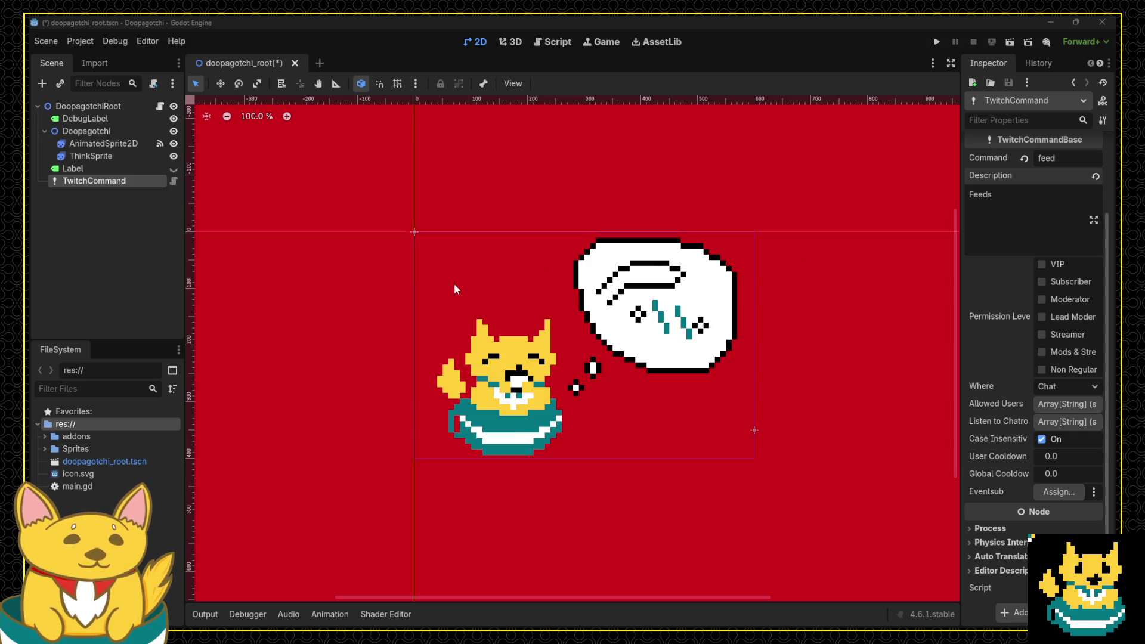
Delete the TwitchCommand node from the doopagotchi_root scene and bring up main.gd in the Script workspace.
right_click(119, 184)
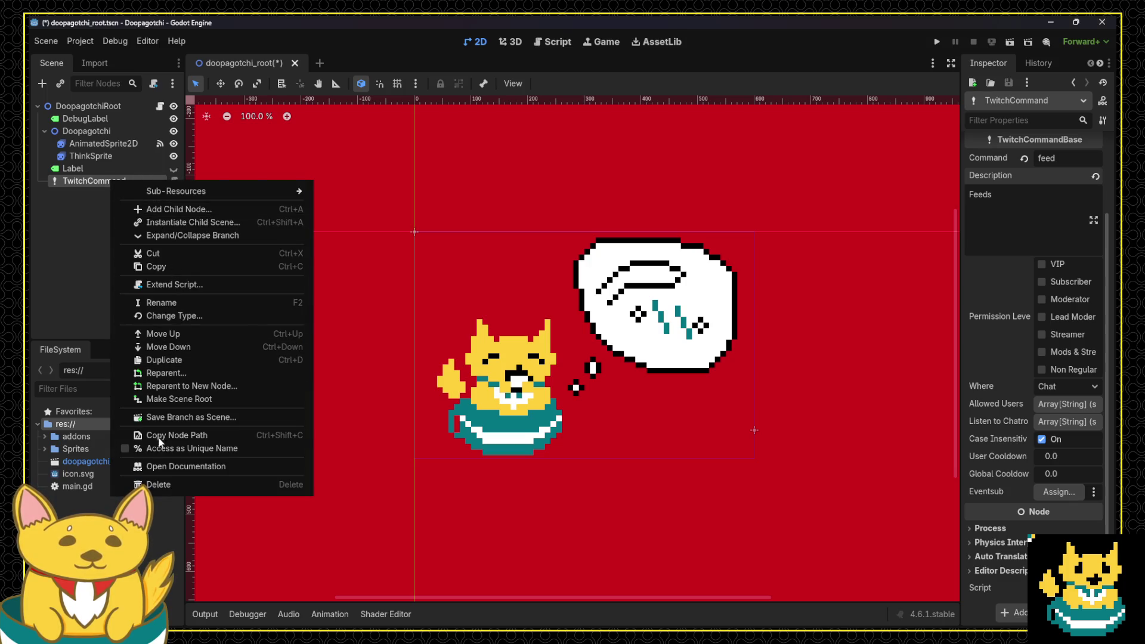
left_click(159, 484)
left_click(539, 333)
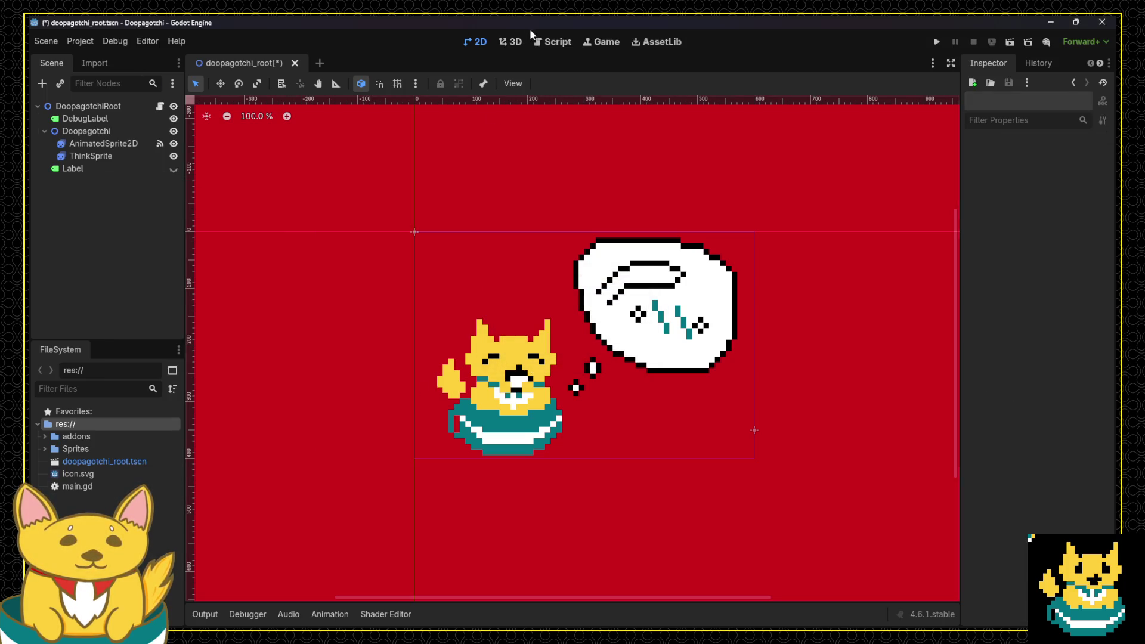
left_click(553, 41)
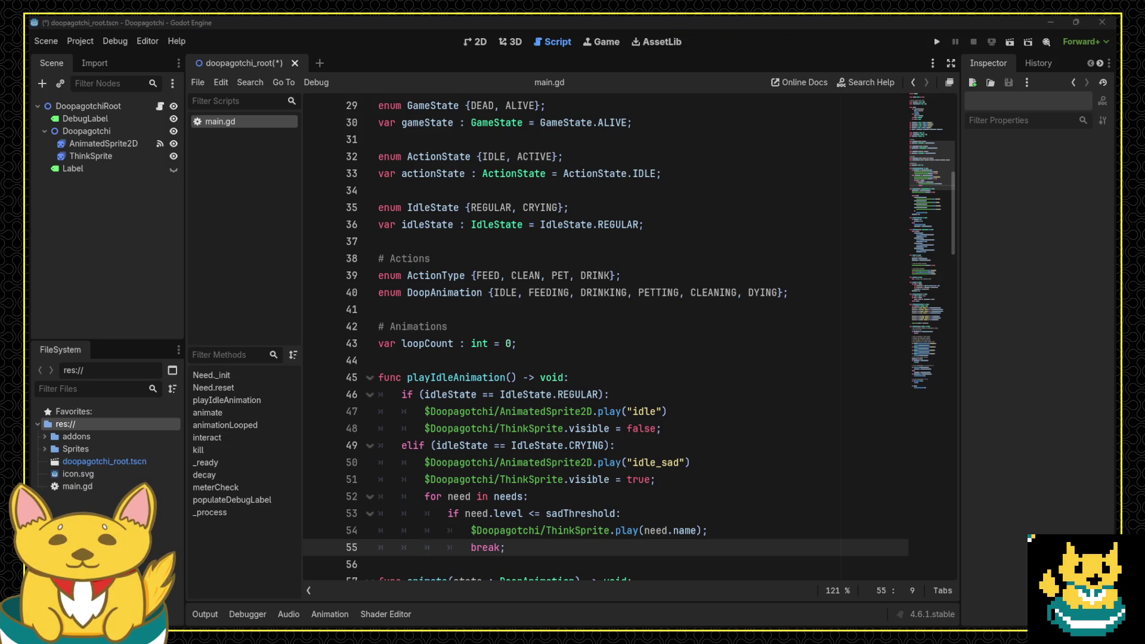
Replace the pass placeholder in _ready with 'var setup_twitch = await Twitch.setup()'.
left_click(508, 345)
scroll(508, 348, "up", 9)
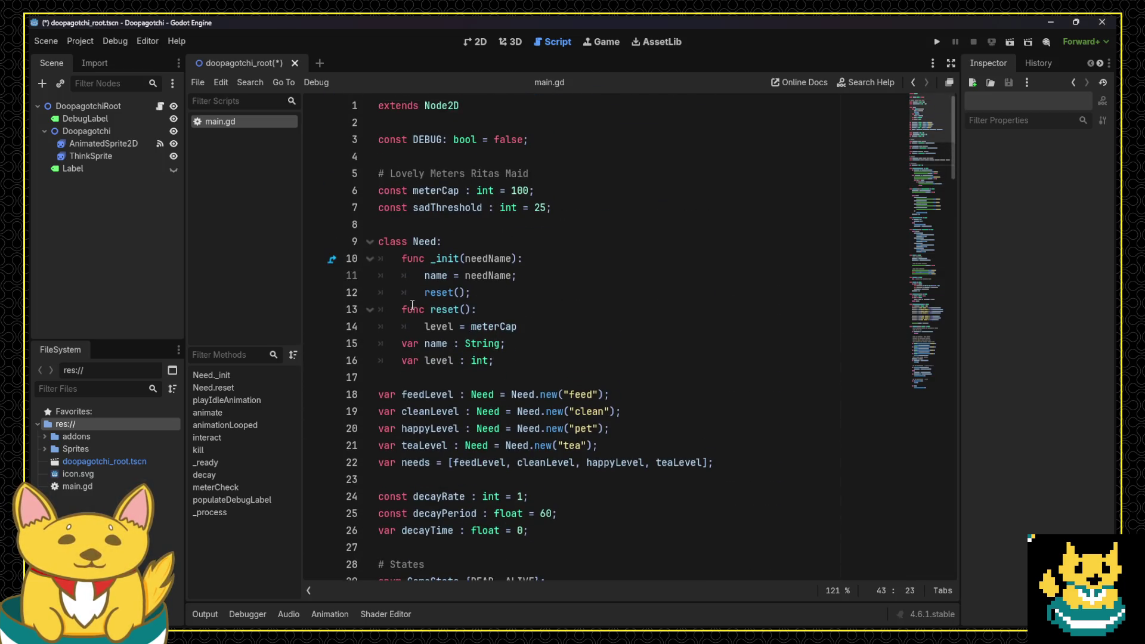
scroll(412, 305, "down", 15)
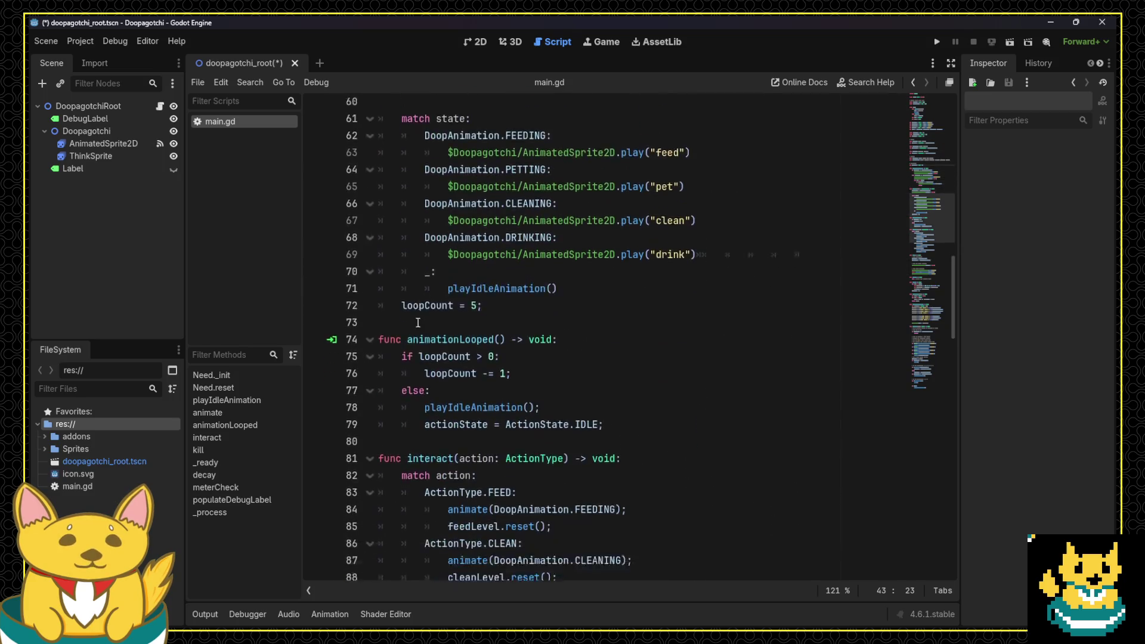
scroll(418, 323, "down", 11)
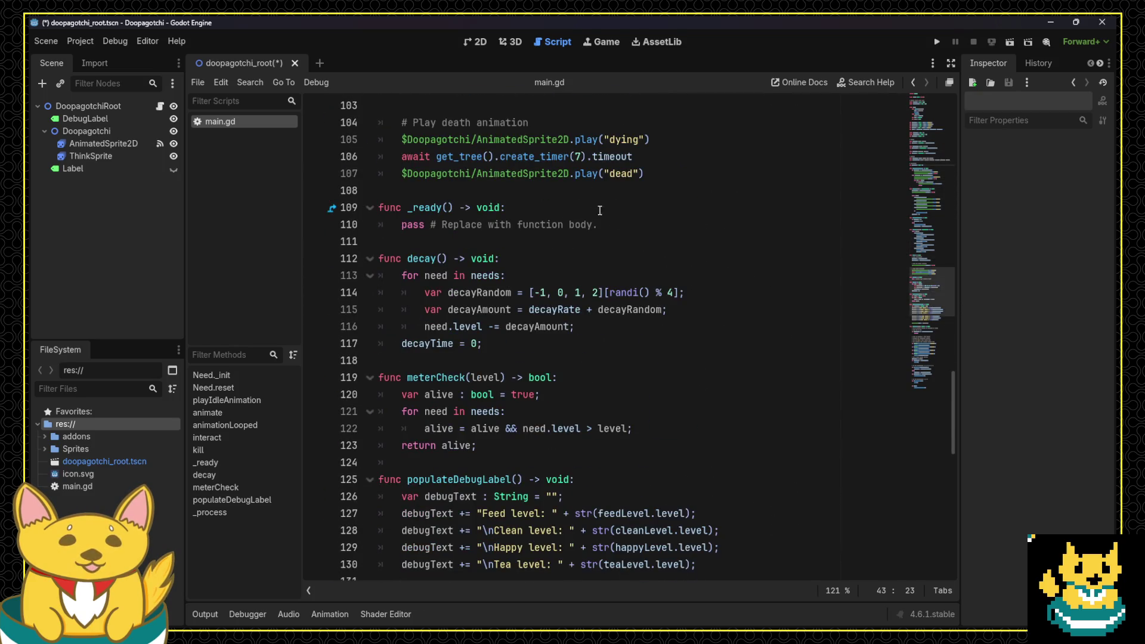
left_click(620, 227)
key("shift+Home")
key("BackSpace")
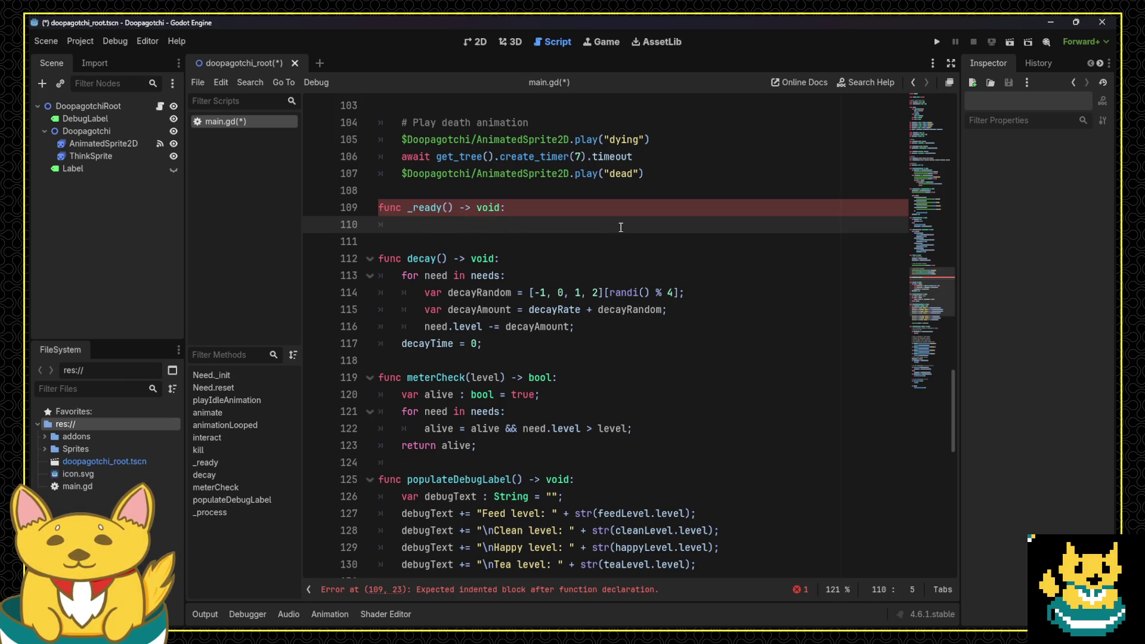
type("var se")
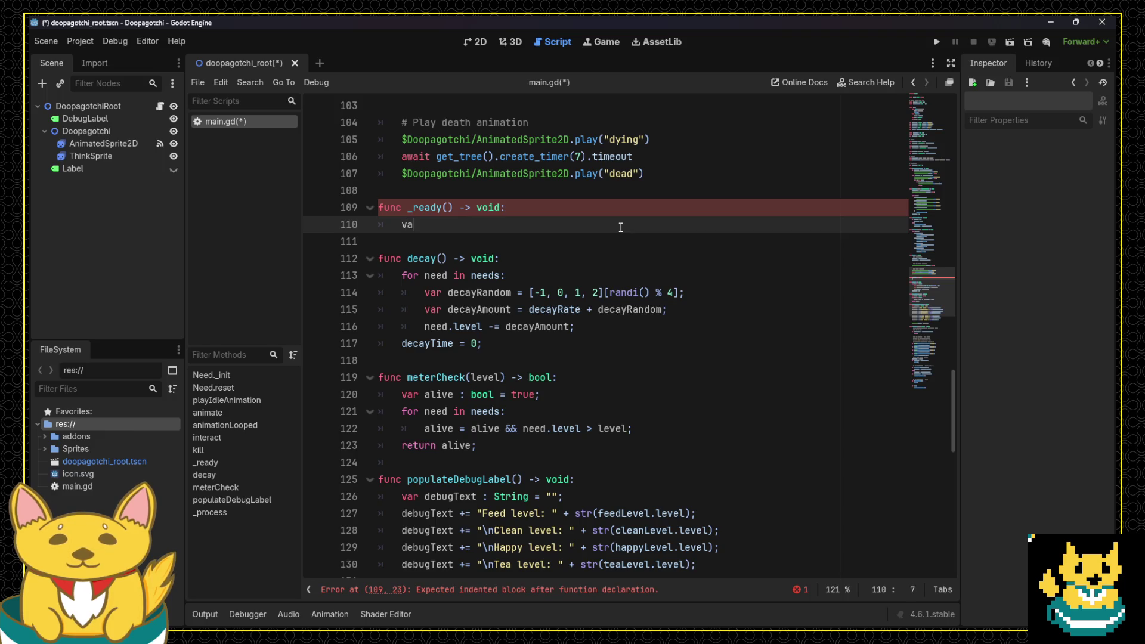
type("tup_twitch")
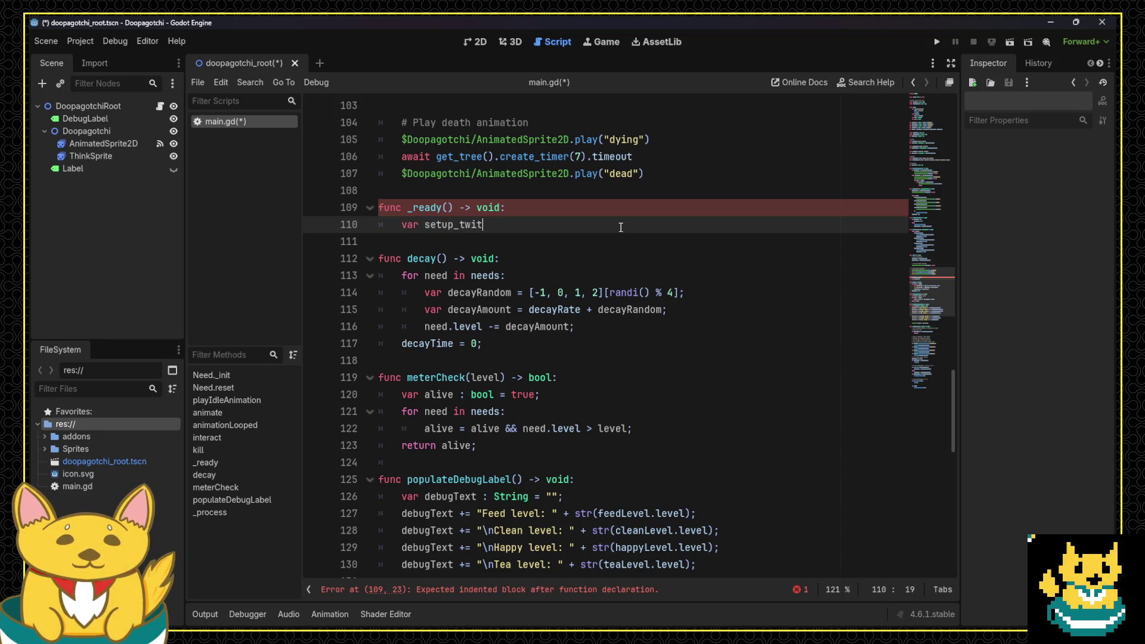
type(" = await Twi")
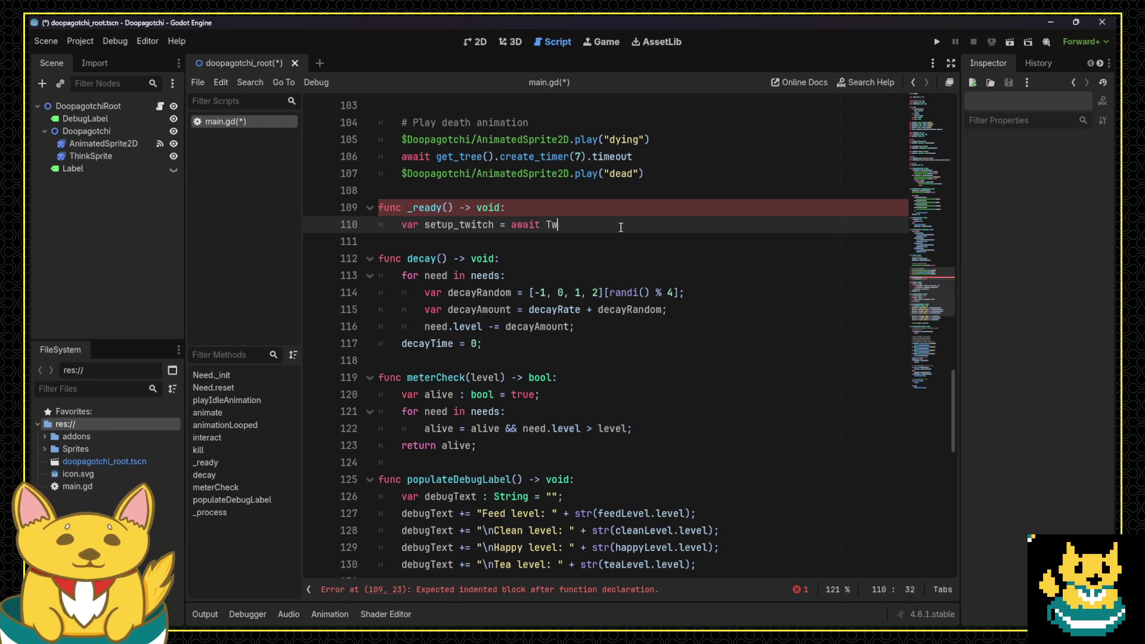
type("tch.setup")
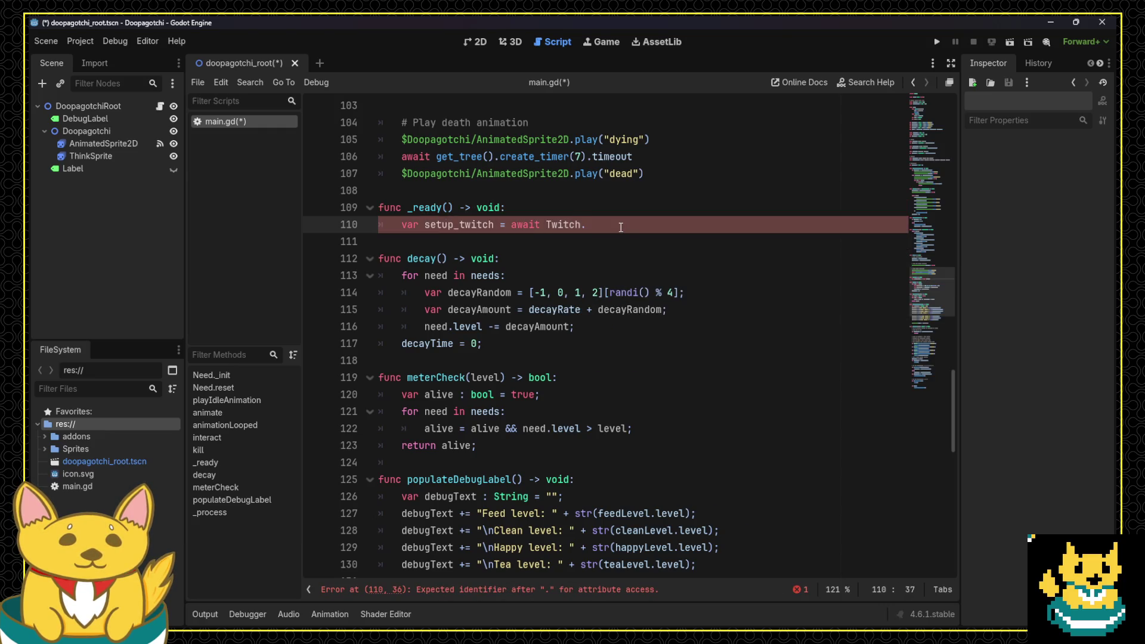
type("()")
key("Return")
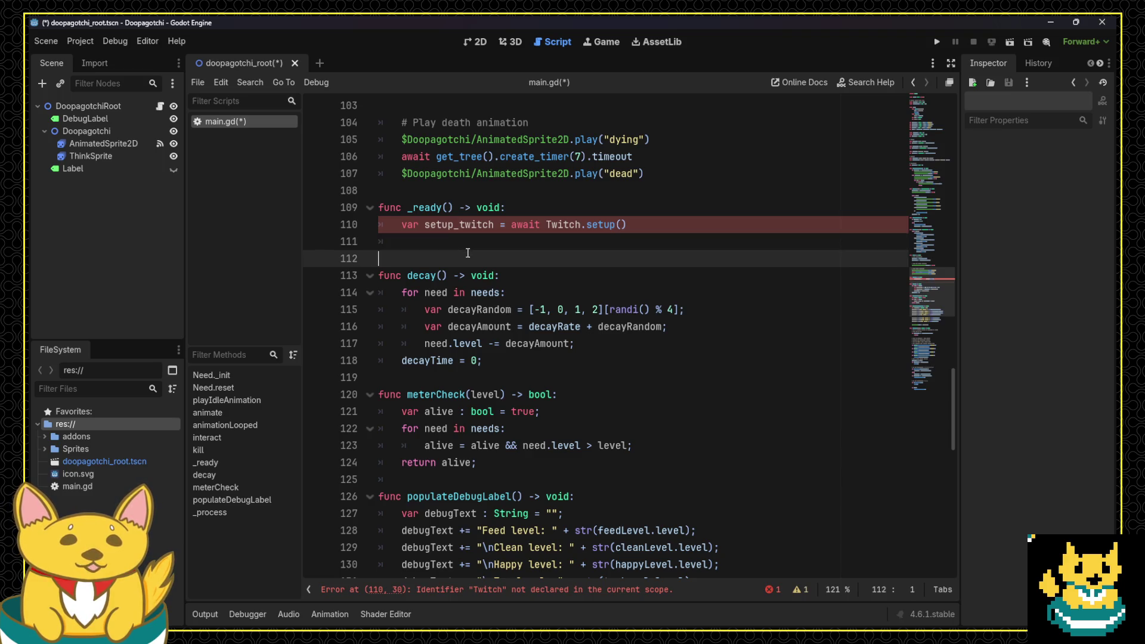
Experiment with Twitch and TwitchService setup calls, leaving the line at 'var setup_twitch = await'.
left_click(644, 225)
key("Return")
type("Twitch.")
key("Escape")
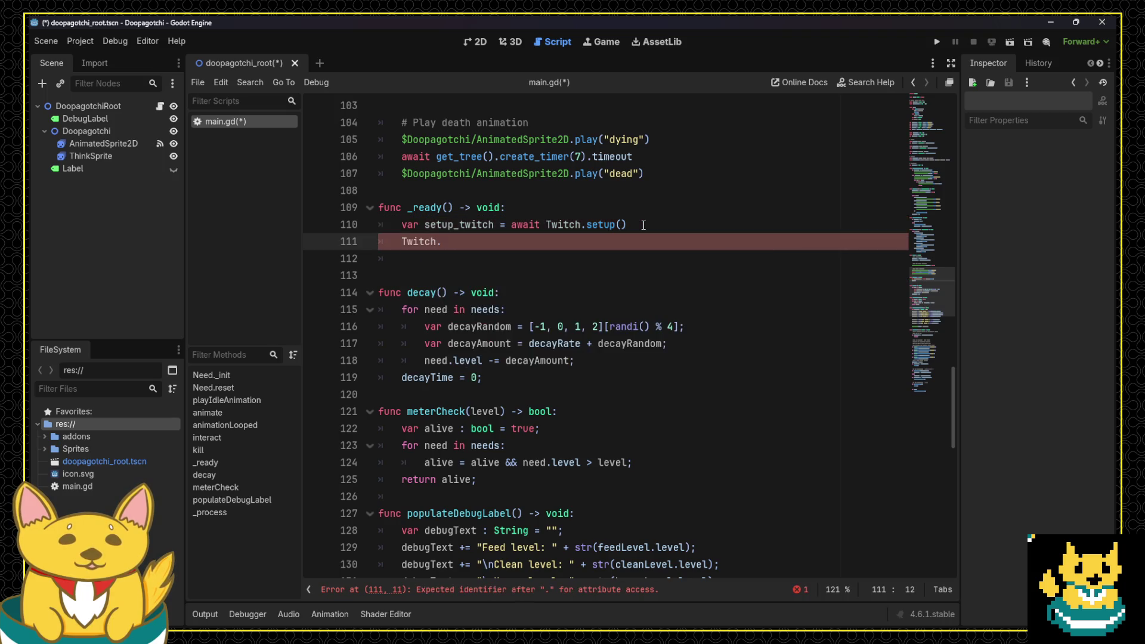
key("BackSpace")
key("BackSpace")
key("BackSpace")
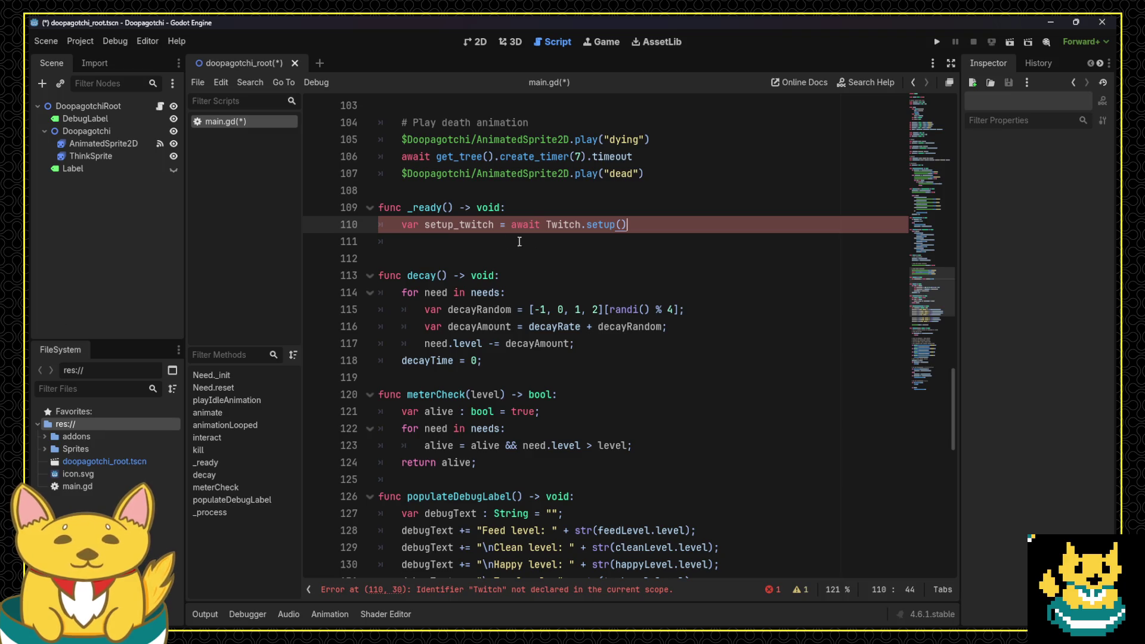
left_click_drag(583, 225, 653, 220)
type("Service.")
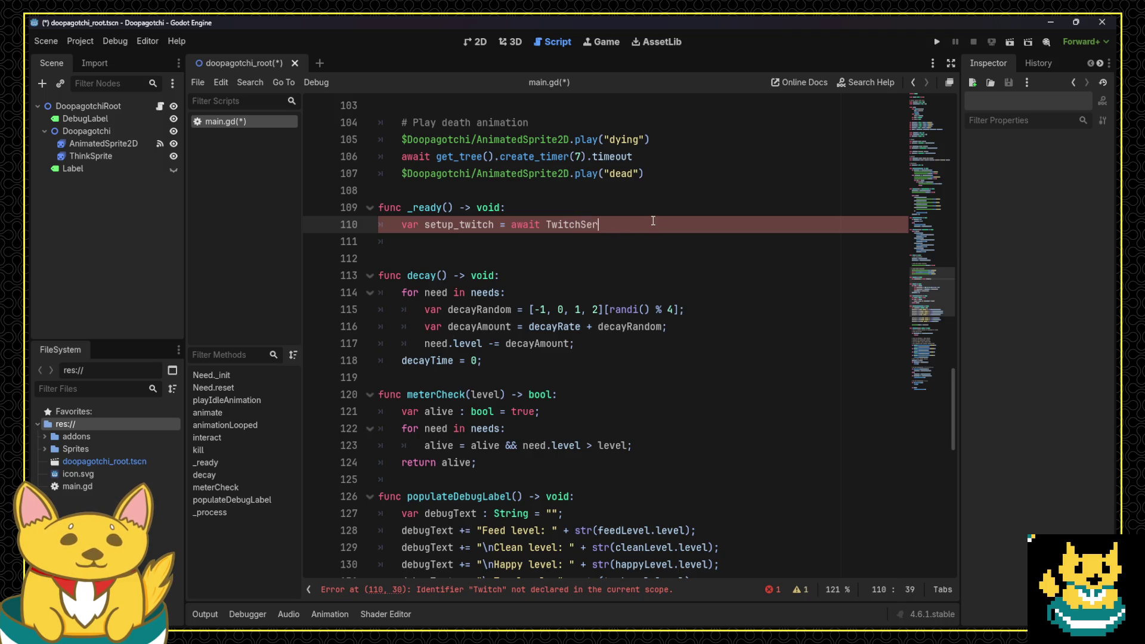
type("setu")
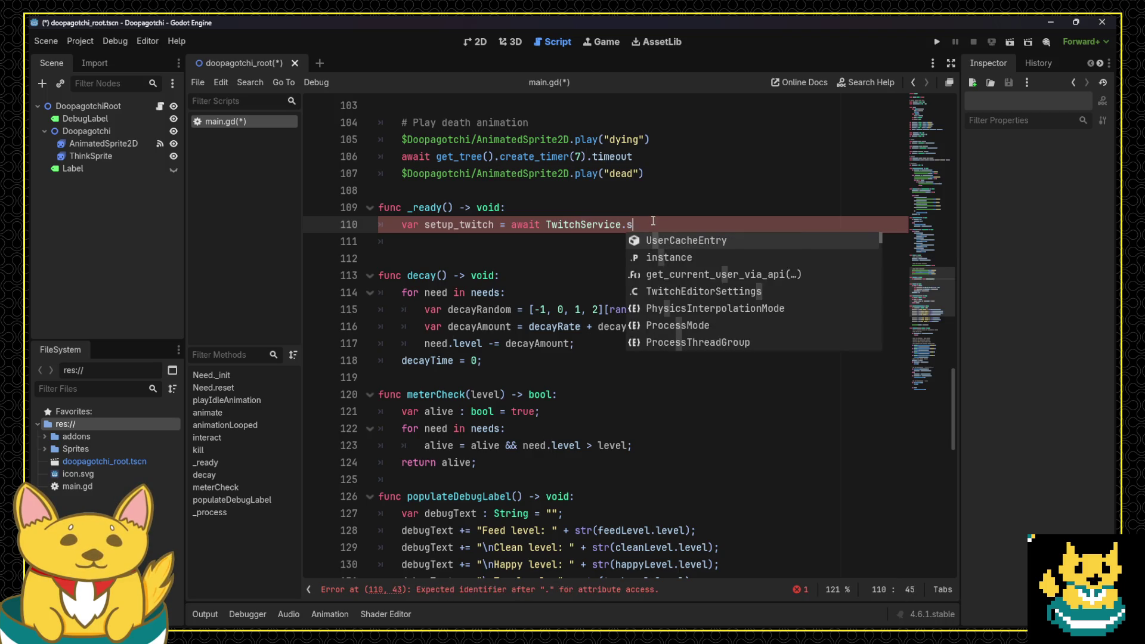
key("ctrl+BackSpace")
key("ctrl+BackSpace")
key("ctrl+BackSpace")
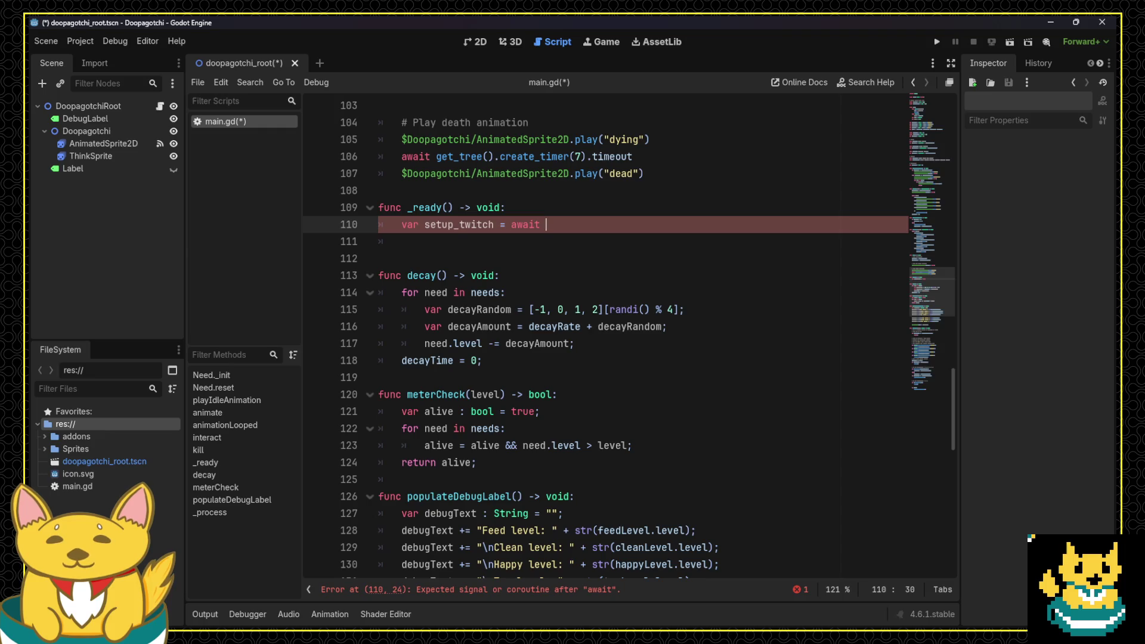
Add a TwitchService child node under DoopagotchiRoot by searching 'twitchser'.
right_click(102, 109)
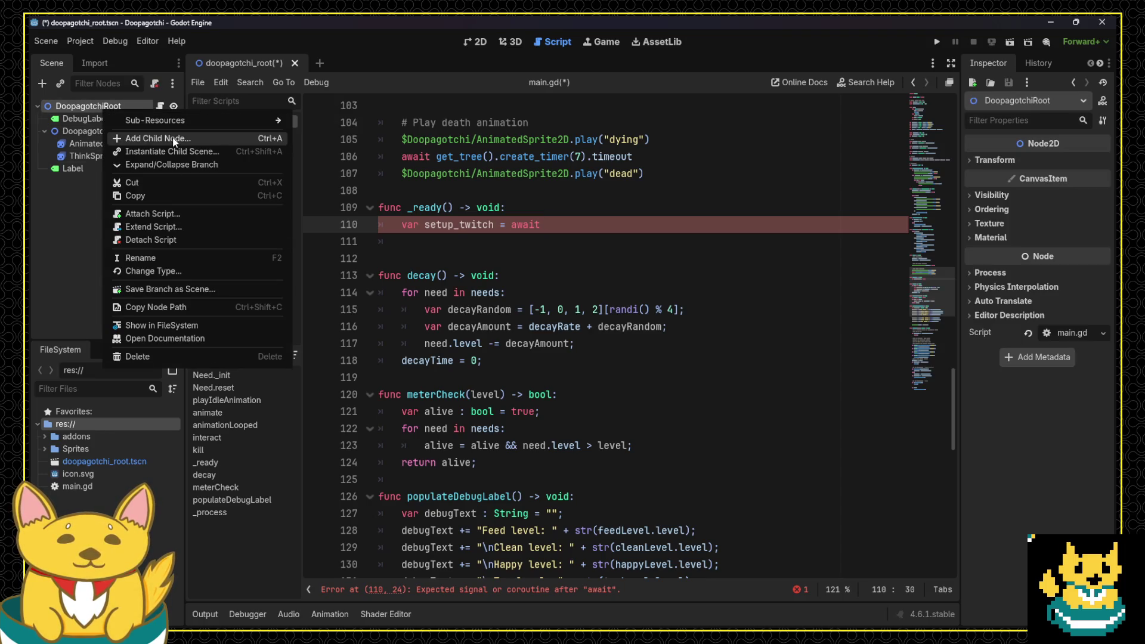
left_click(175, 140)
type("twwitch")
key("BackSpace")
key("BackSpace")
key("BackSpace")
type("itch")
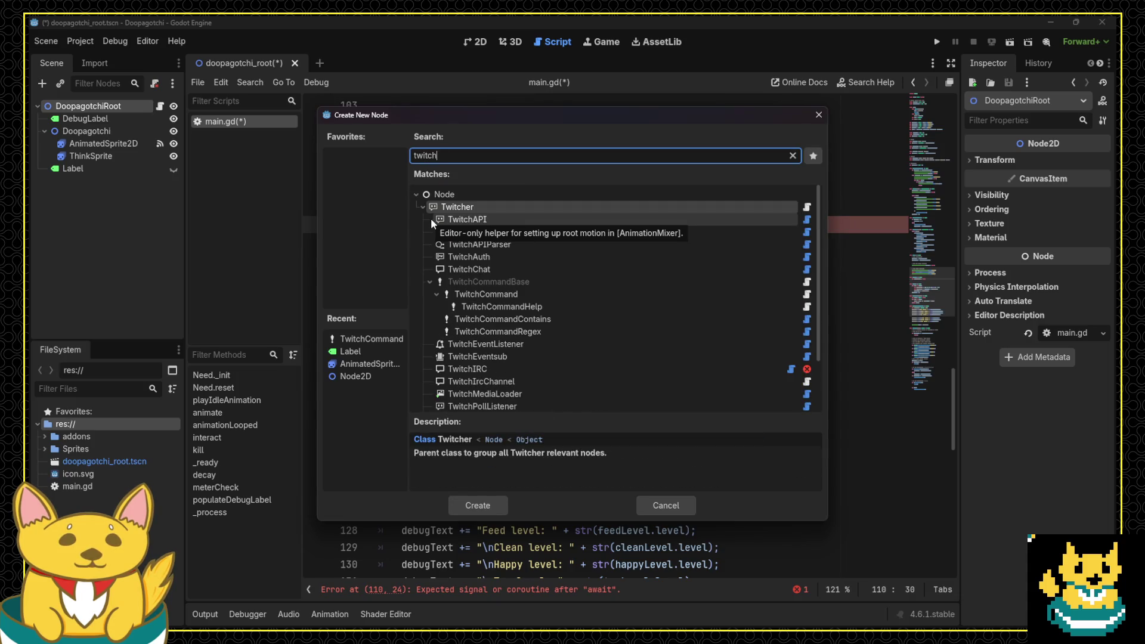
type("ser")
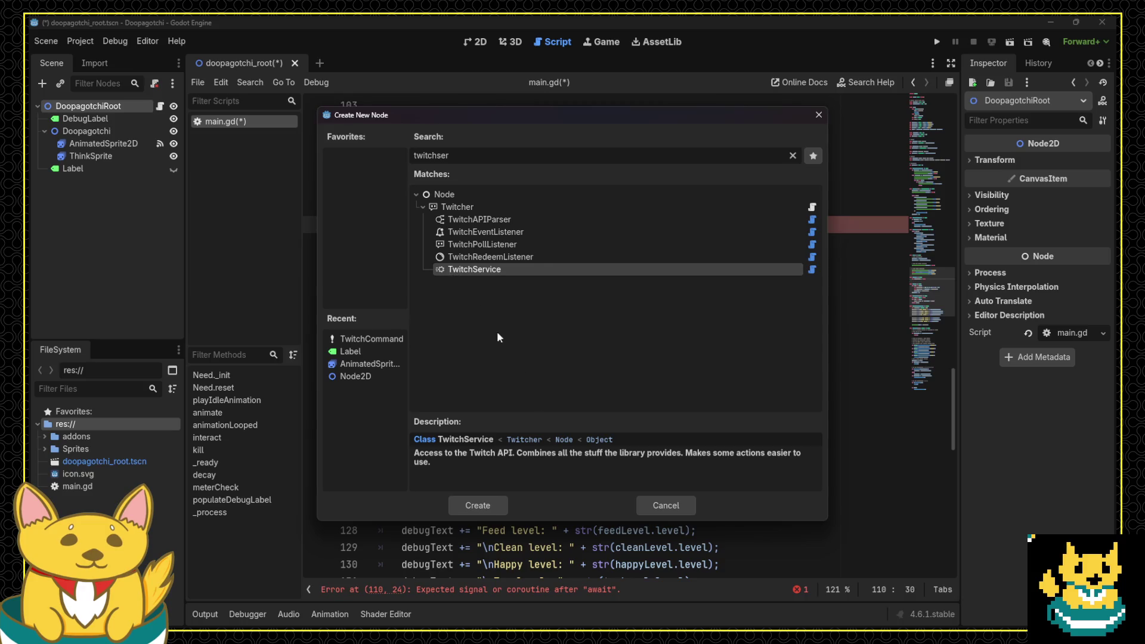
left_click(497, 504)
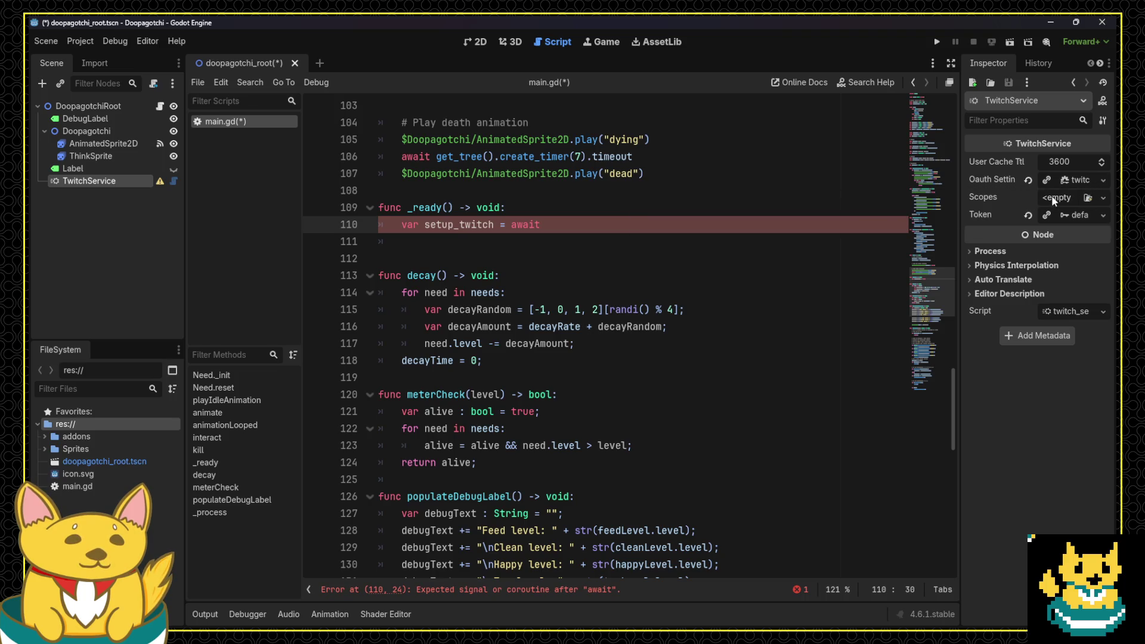
Give TwitchService's empty Scopes property a new TwitchOAuthScopes resource, then resume editing line 110.
left_click(1051, 195)
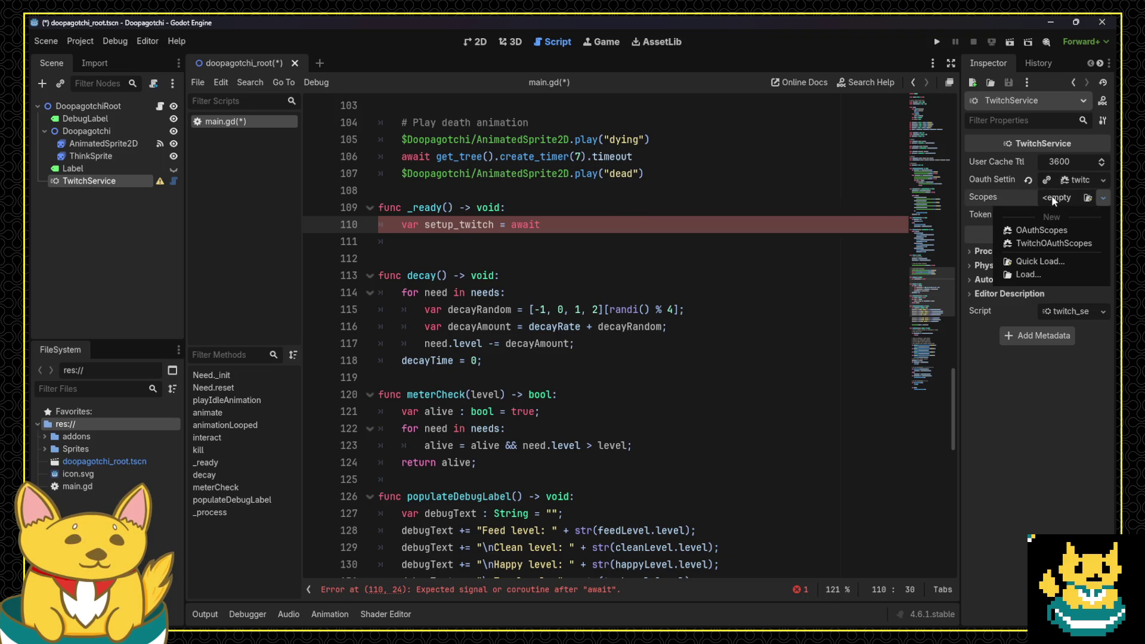
left_click(1061, 242)
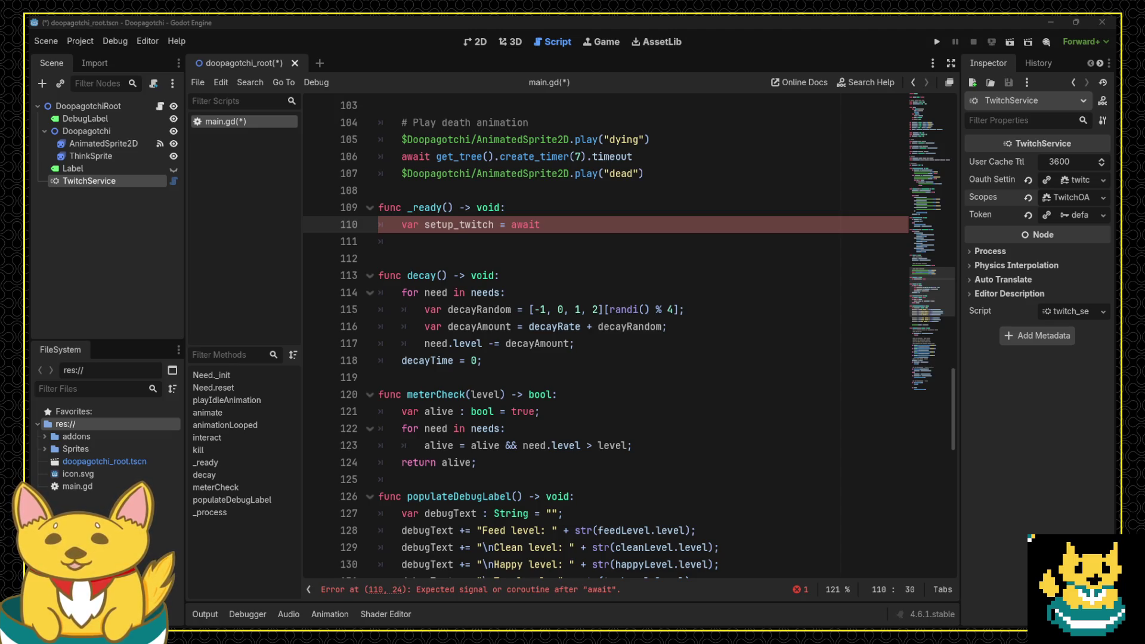
left_click(680, 236)
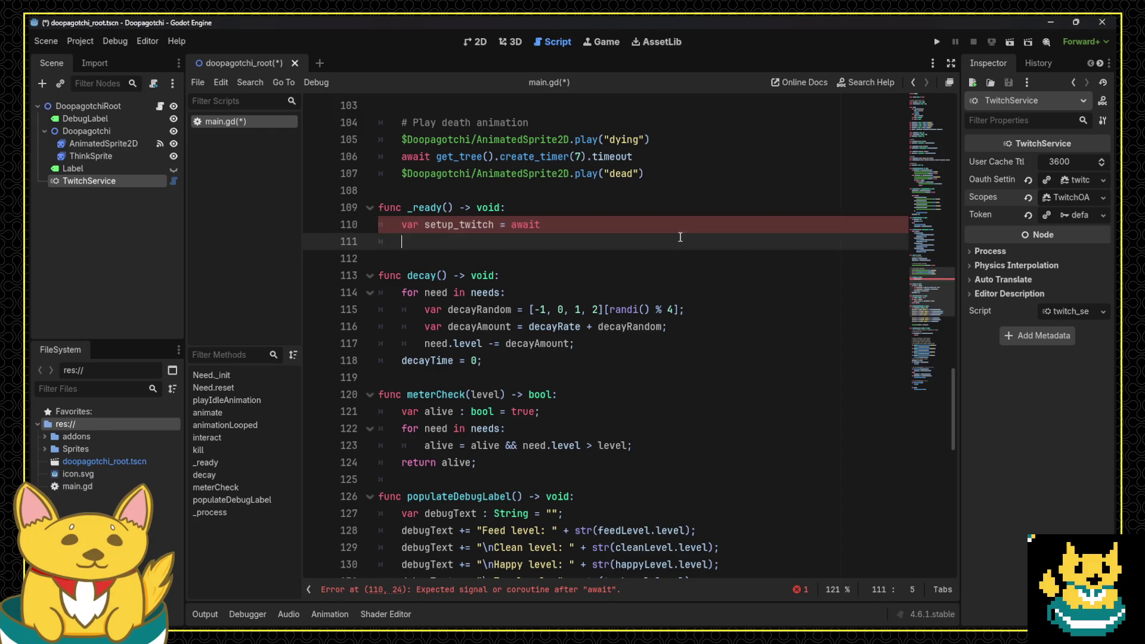
Change line 110 to 'var setup_twitch = $TwitchService.setup();' and begin an 'if setup_twitch' line below.
type("Twitch.")
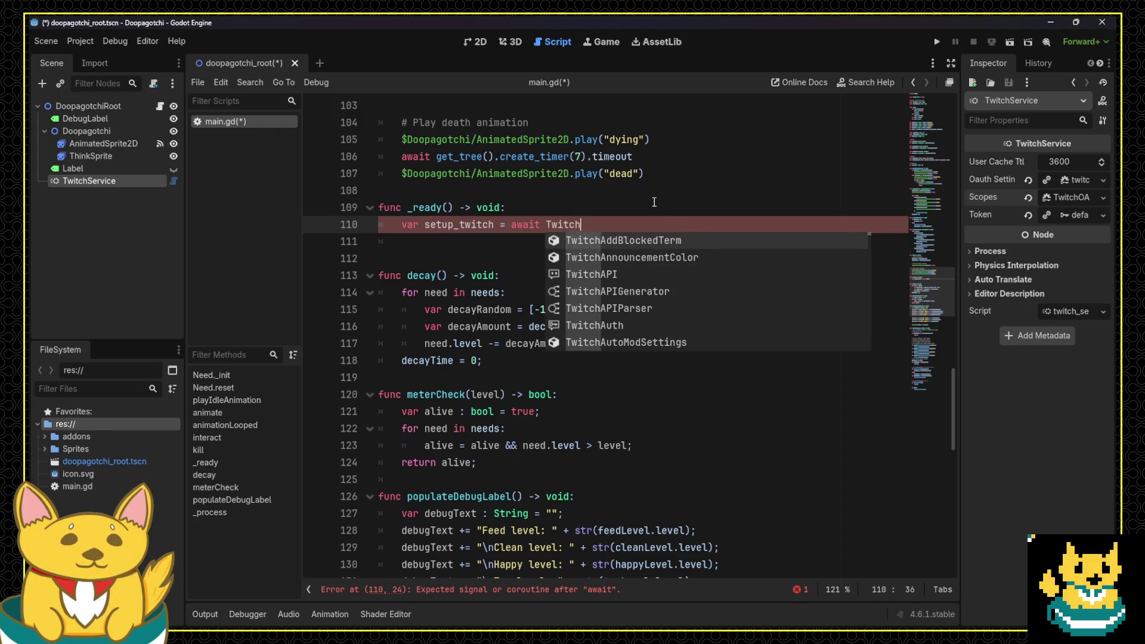
key("BackSpace")
key("BackSpace")
key("BackSpace")
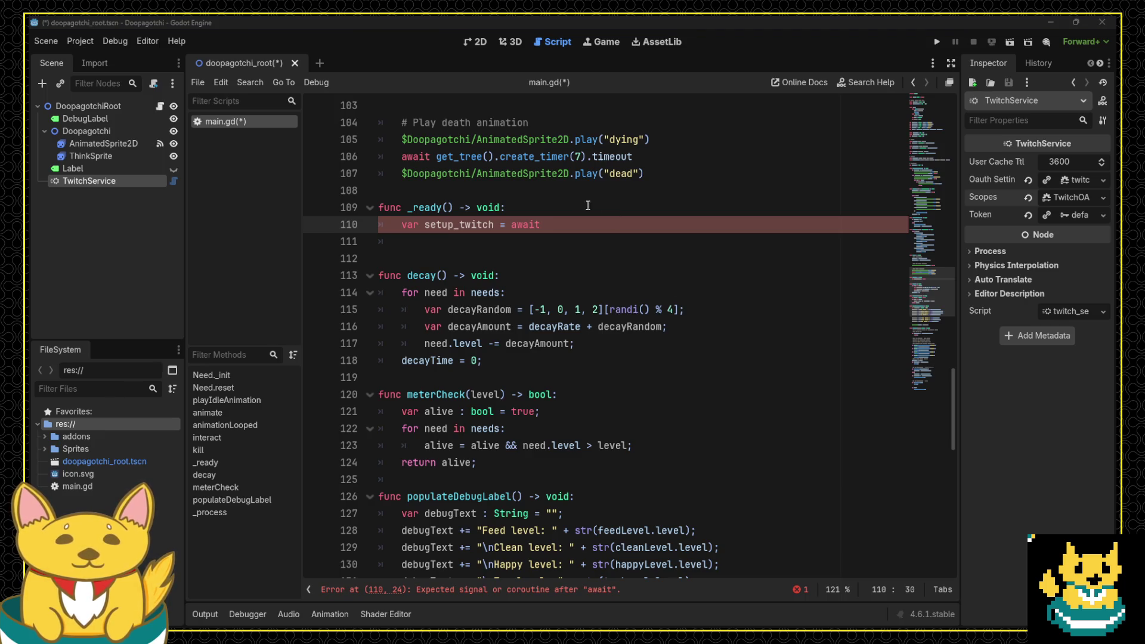
left_click(632, 223)
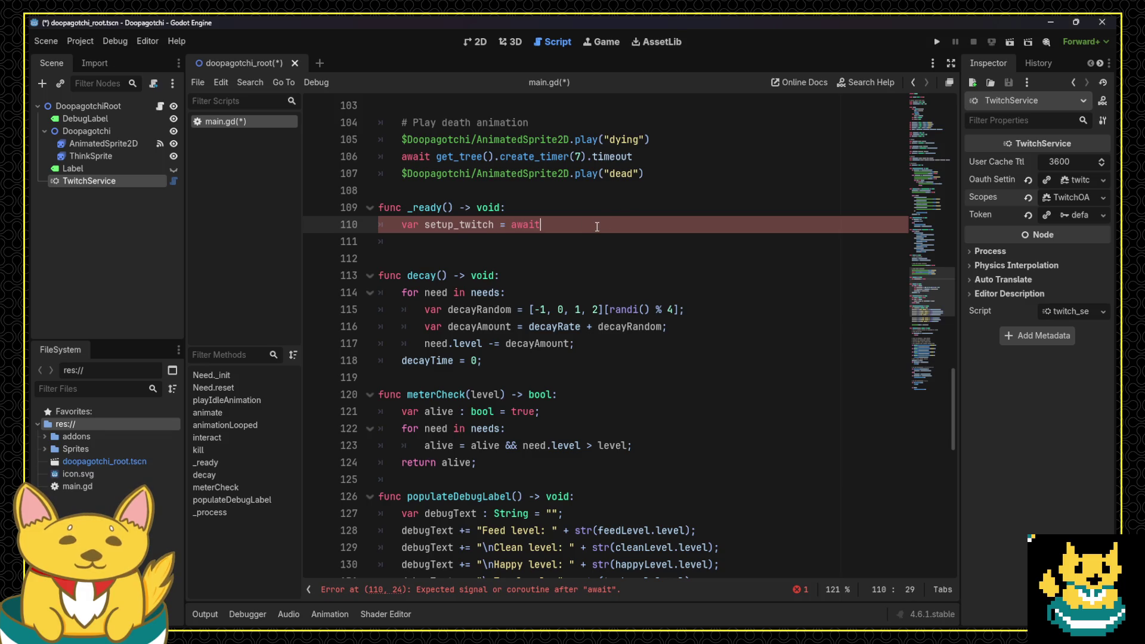
key("ctrl+BackSpace")
type("$TwitchServ")
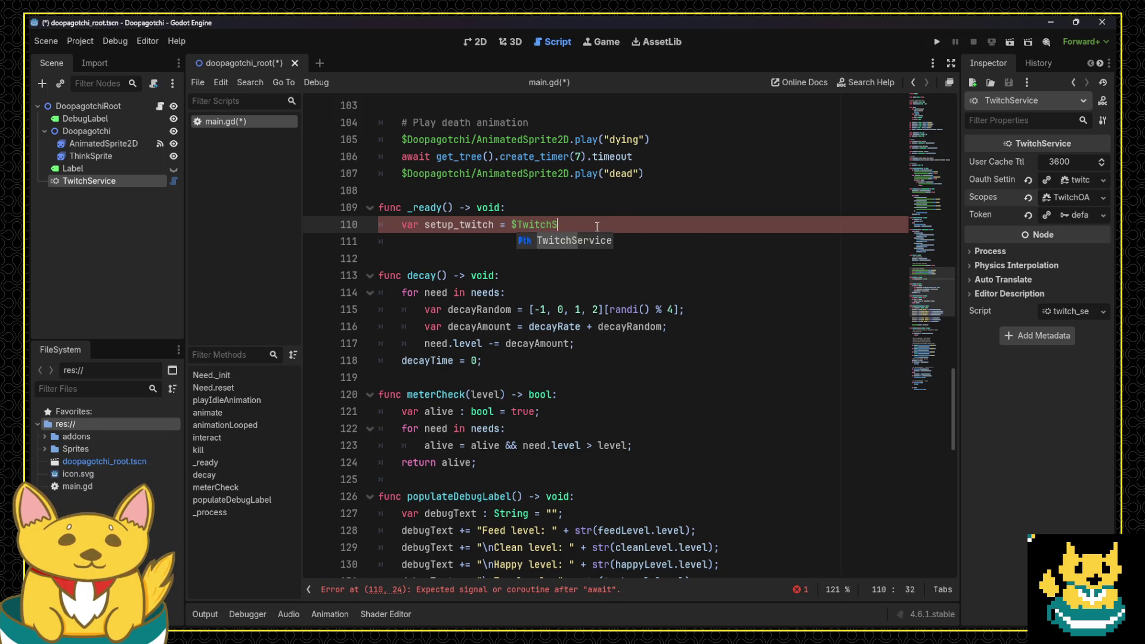
key("Return")
type(".setup(")
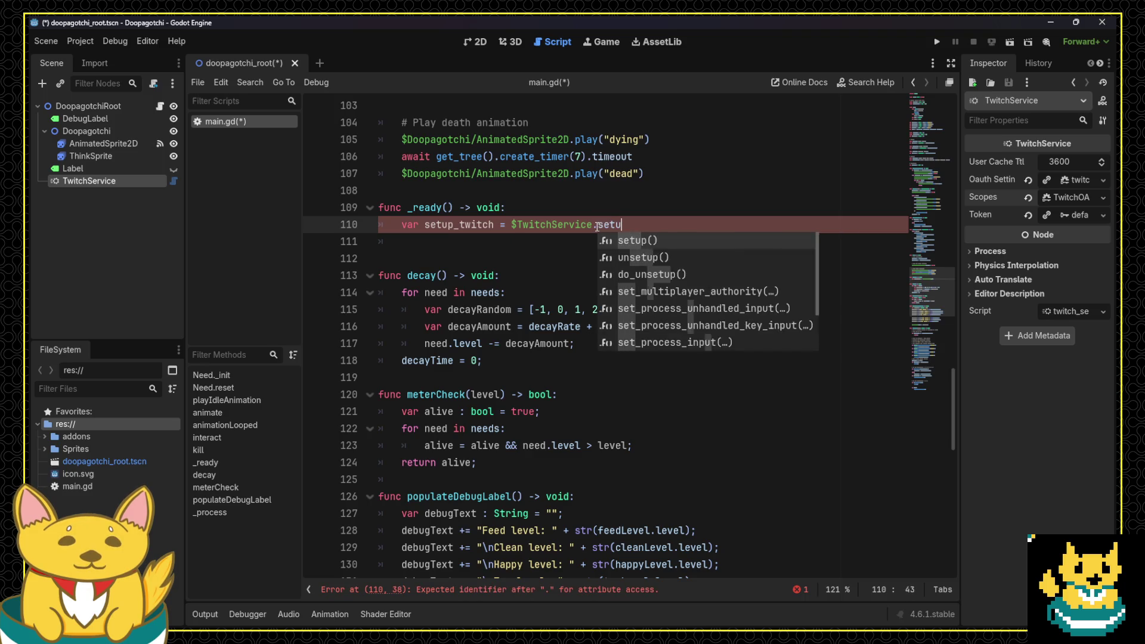
type(");")
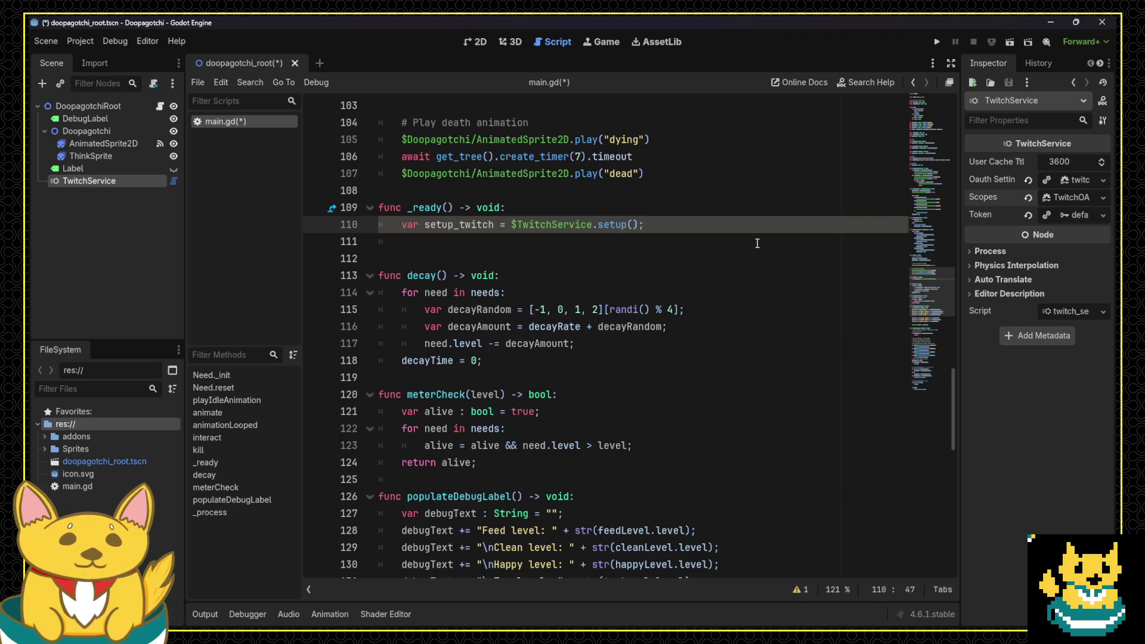
key("Return")
type("if setup_twit")
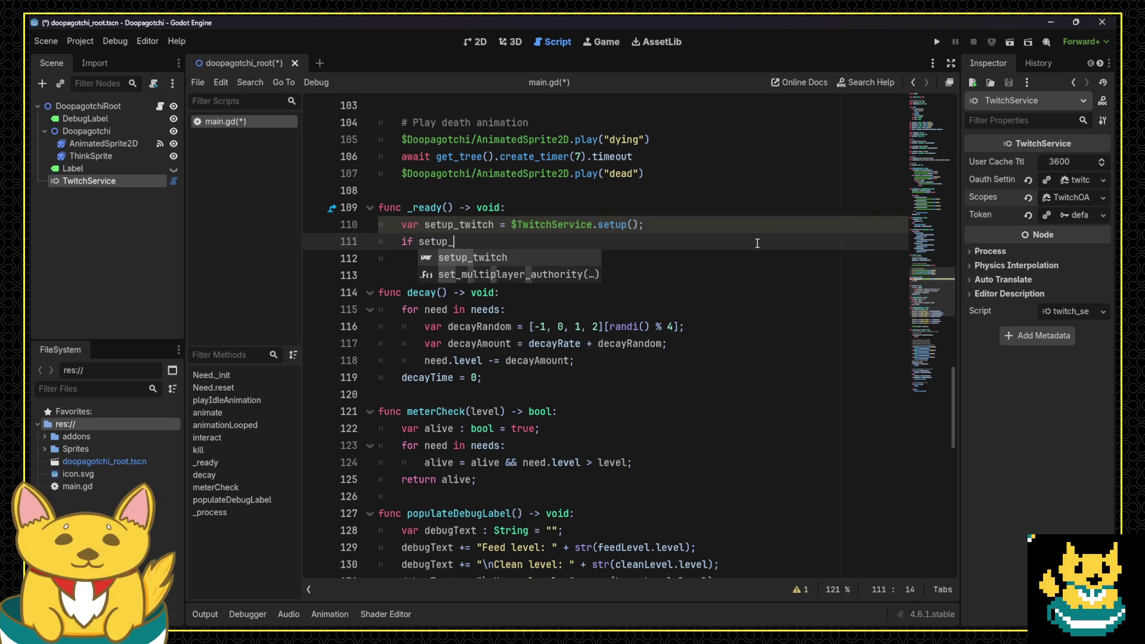
Complete 'if setup_twitch:' and inside it call $TwitchService.add_command("feed", _on_feed_command).
key("Return")
type(":")
key("Return")
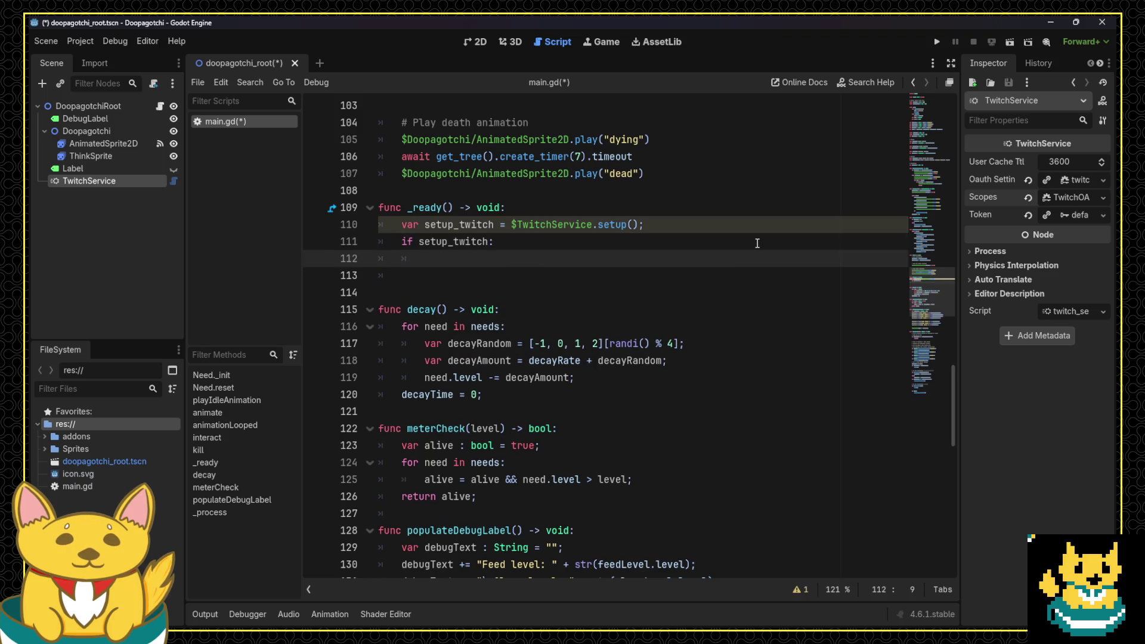
type("$TwitchS")
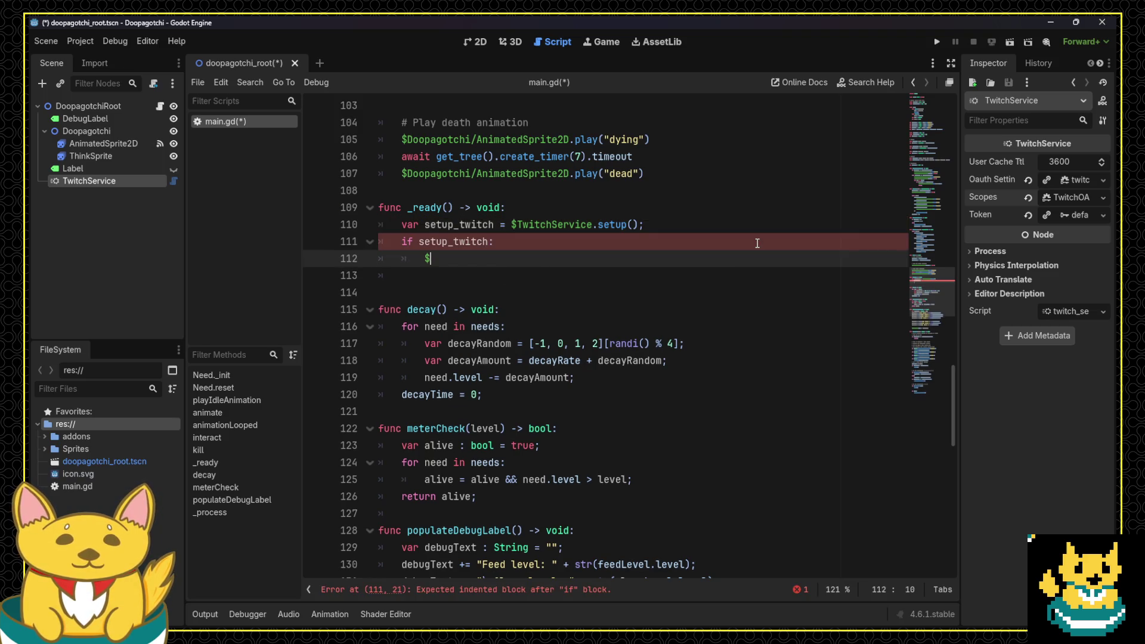
type("ervice.add_co")
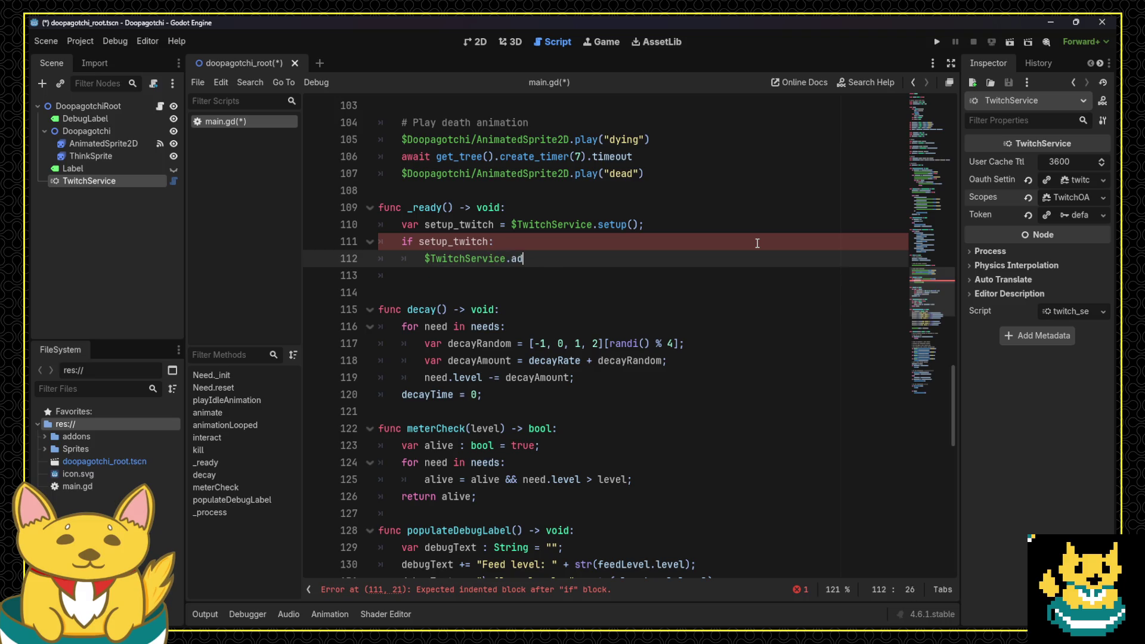
key("Return")
type("\"")
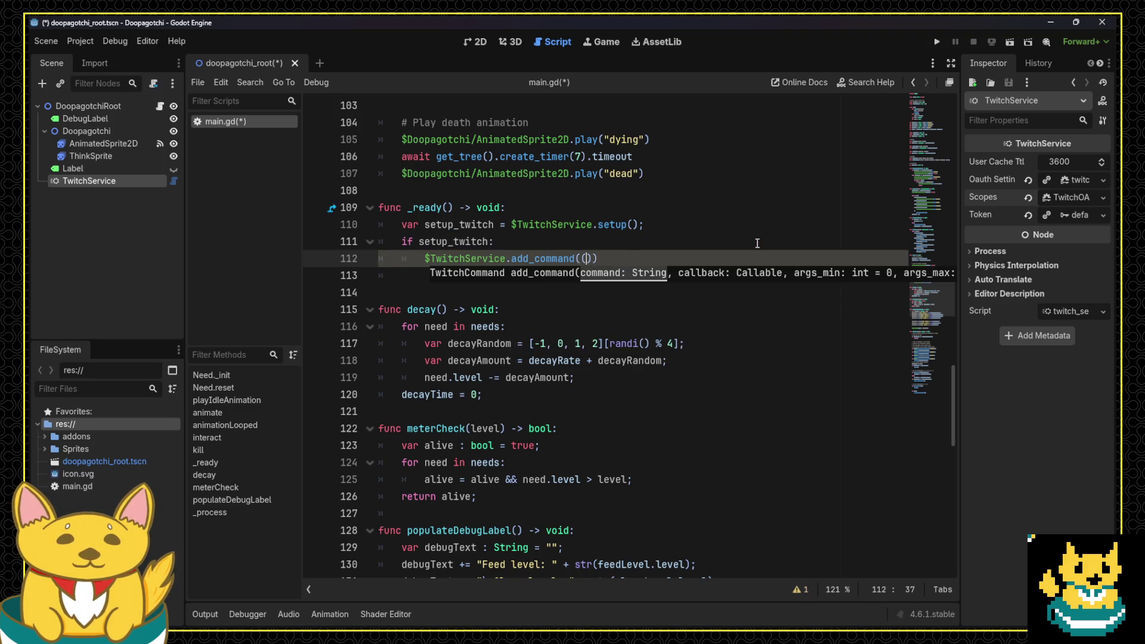
type("eed")
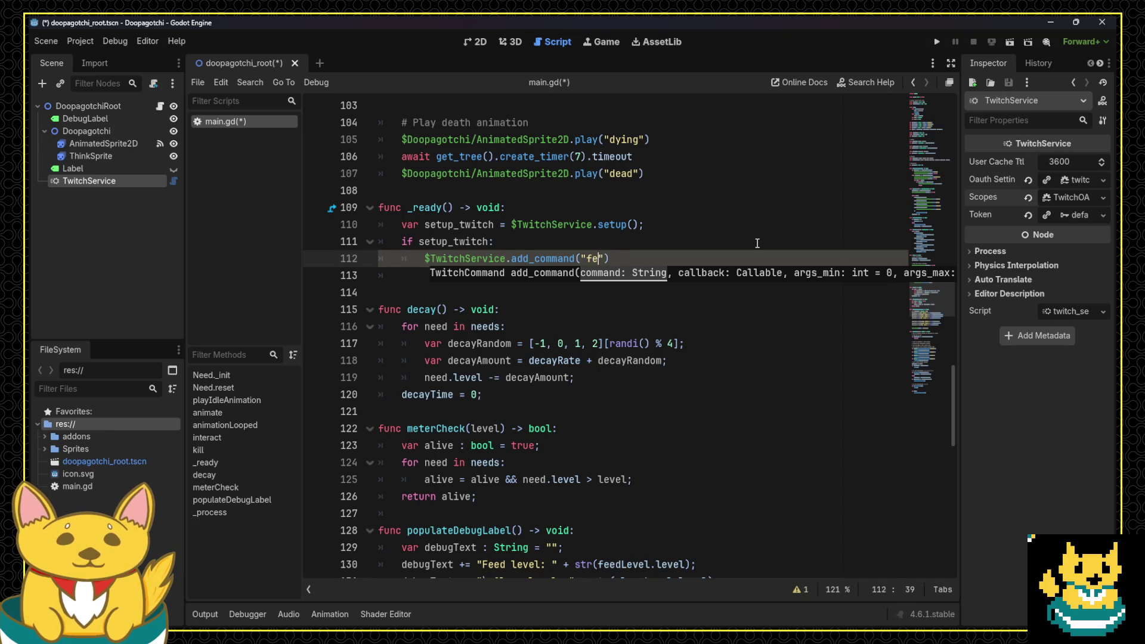
type(", fe")
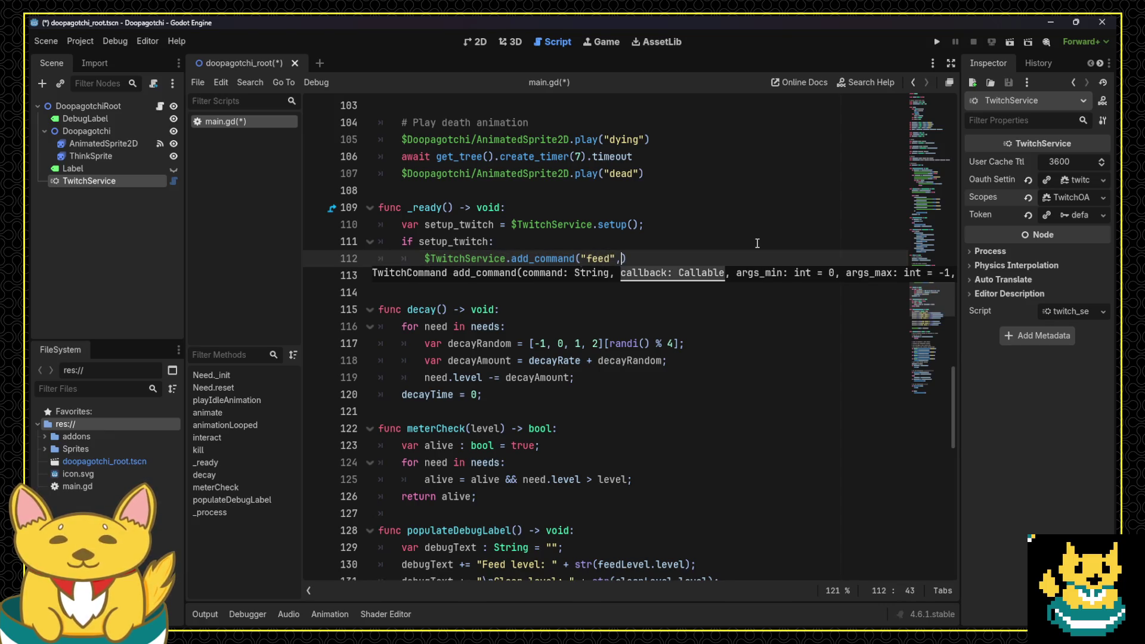
type("ed")
key("BackSpace")
key("BackSpace")
key("BackSpace")
type("-")
key("BackSpace")
type("_on_feed_")
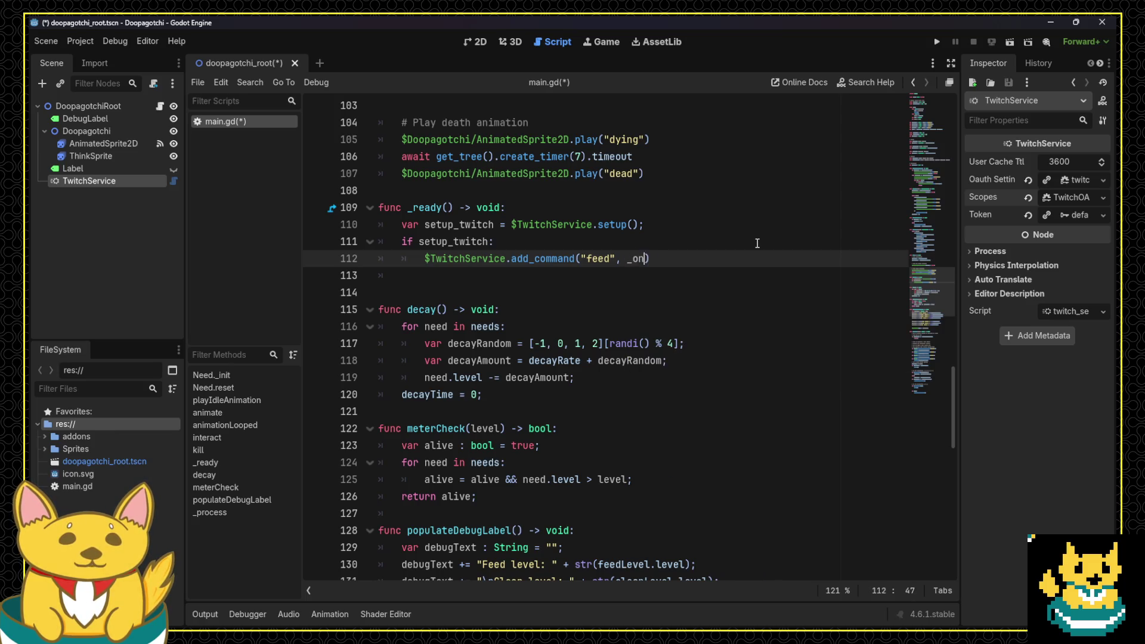
type("command)")
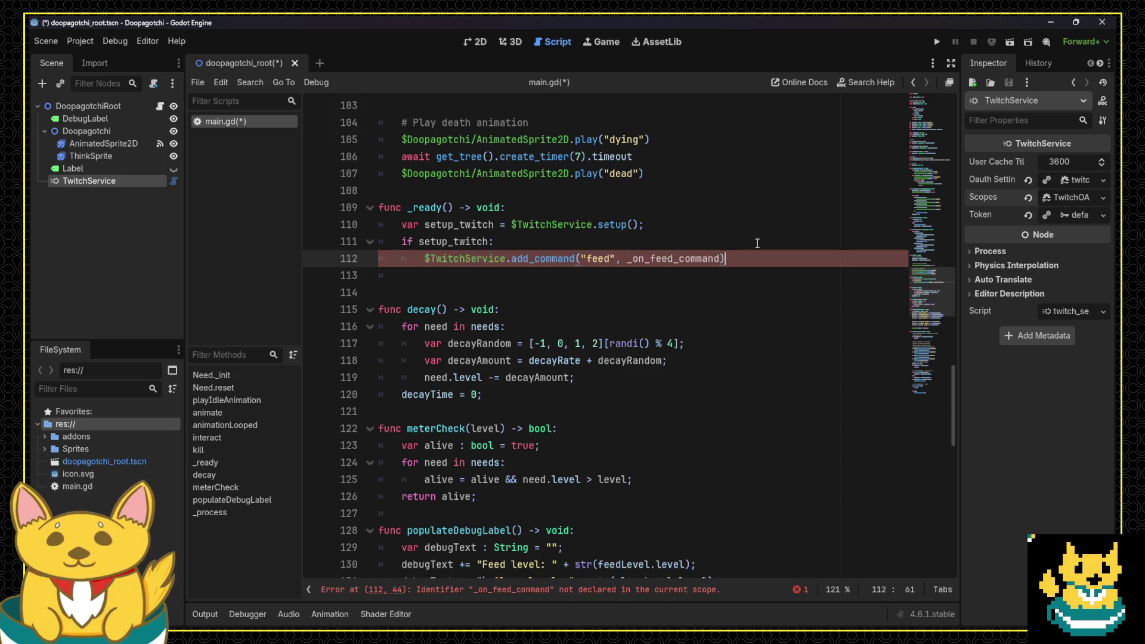
key("Return")
key("Return")
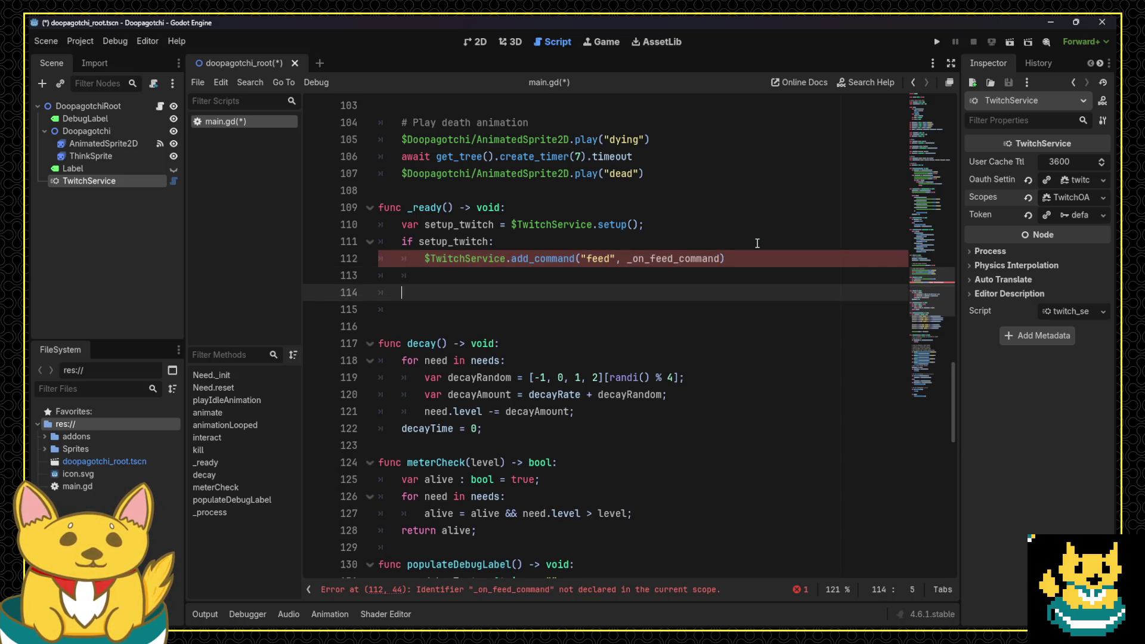
Write func _on_feed_command(): whose body calls interact(ActionType.FEED).
type("func _on_feed_command(")
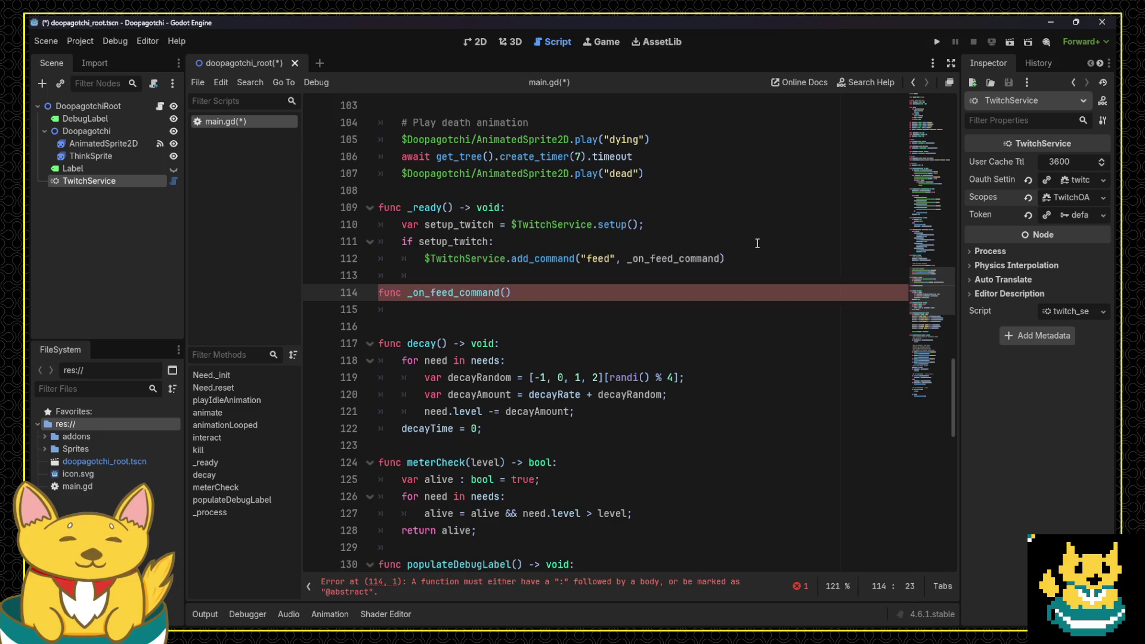
type("):")
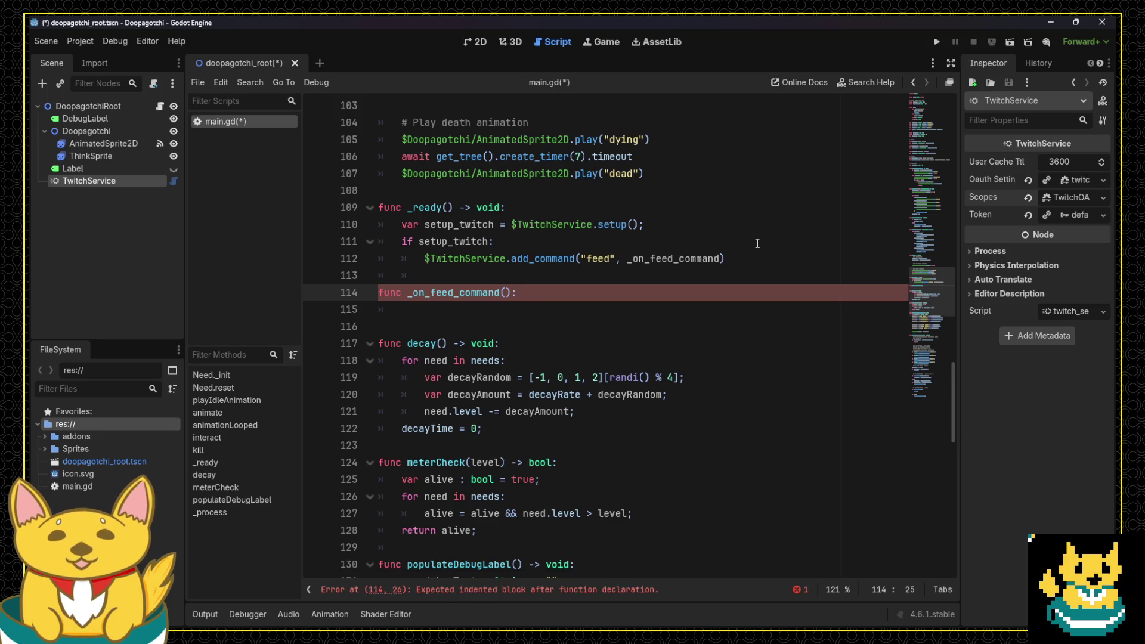
key("Return")
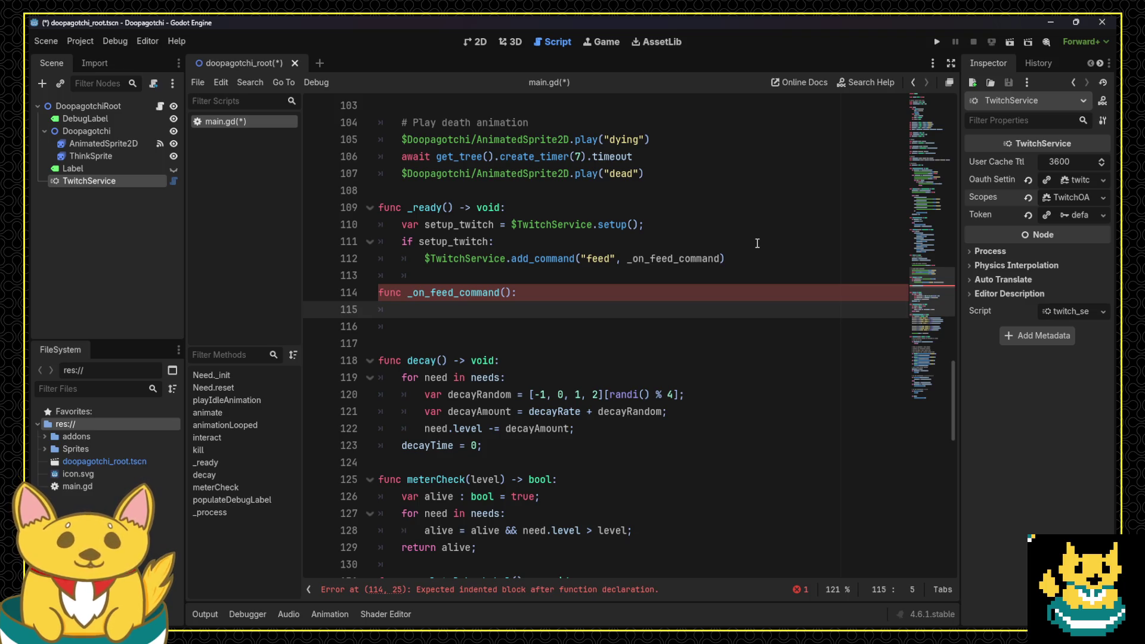
type("nteract")
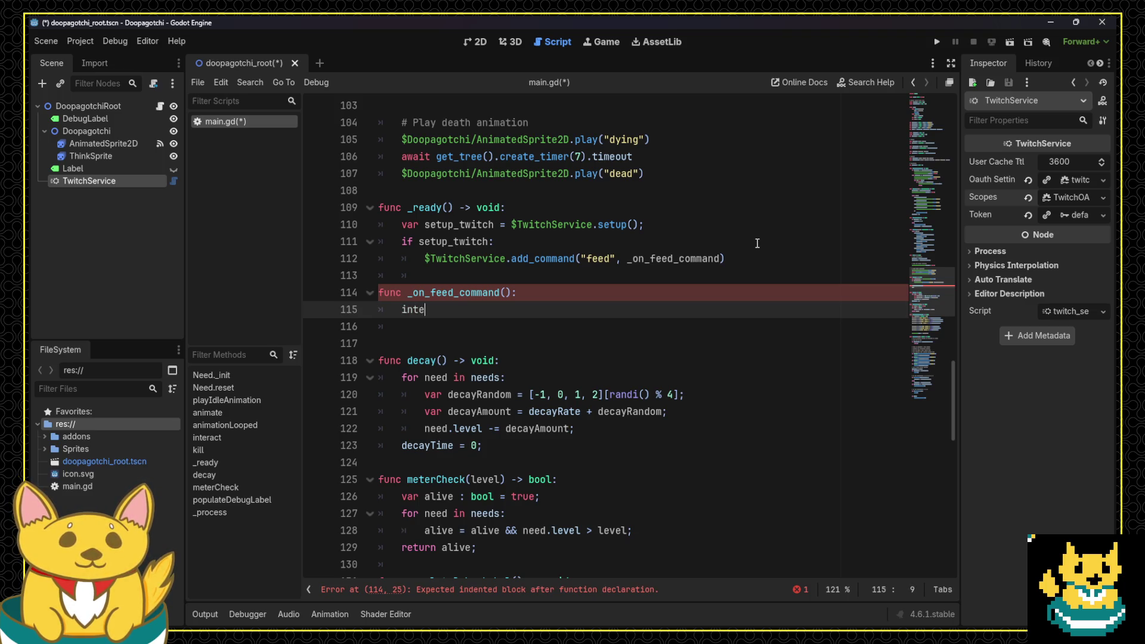
key("Return")
type("Actiontype")
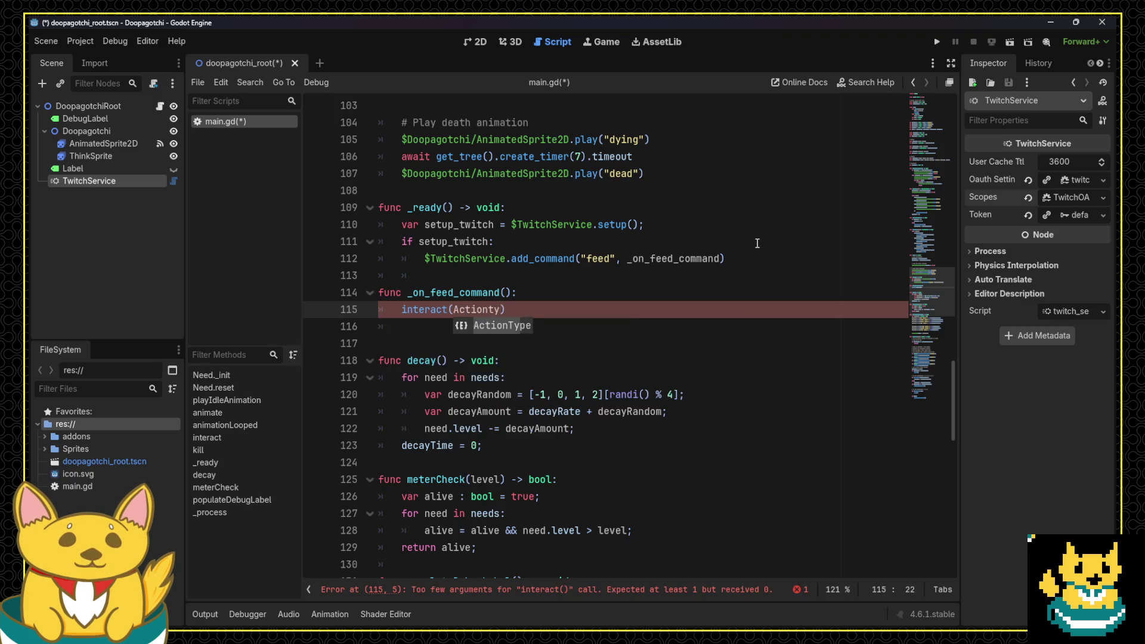
key("Return")
type(".F")
key("Return")
type(")")
Save the scene and main.gd, review the script, and start erasing the interact call.
key("ctrl+s")
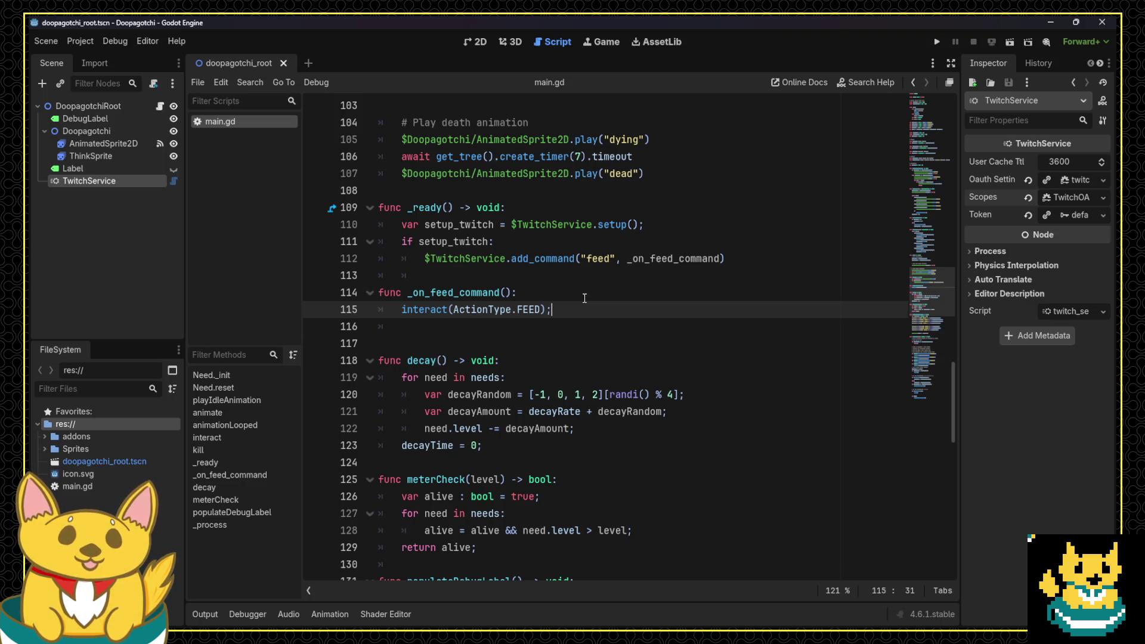
scroll(584, 297, "down", 4)
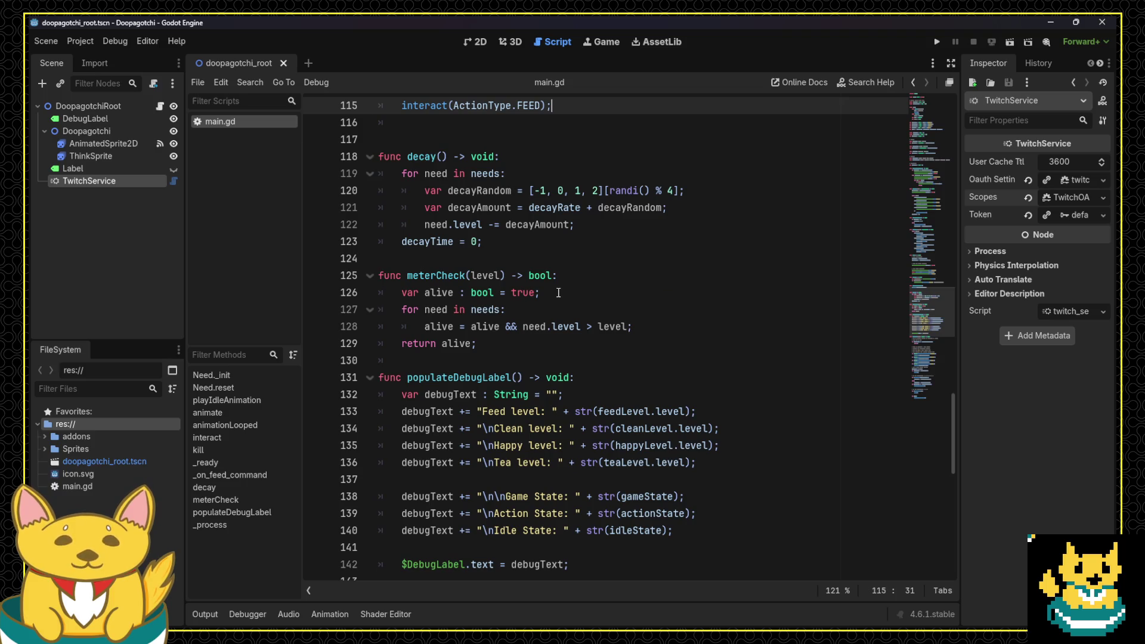
scroll(559, 293, "up", 2)
scroll(559, 292, "up", 2)
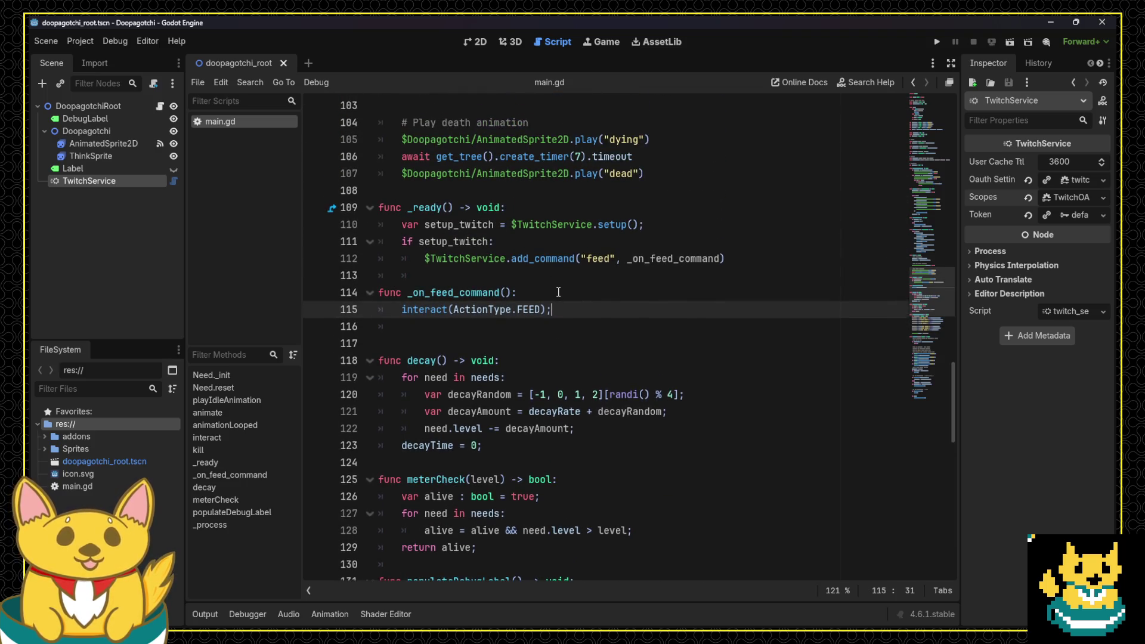
key("BackSpace")
key("BackSpace")
key("BackSpace")
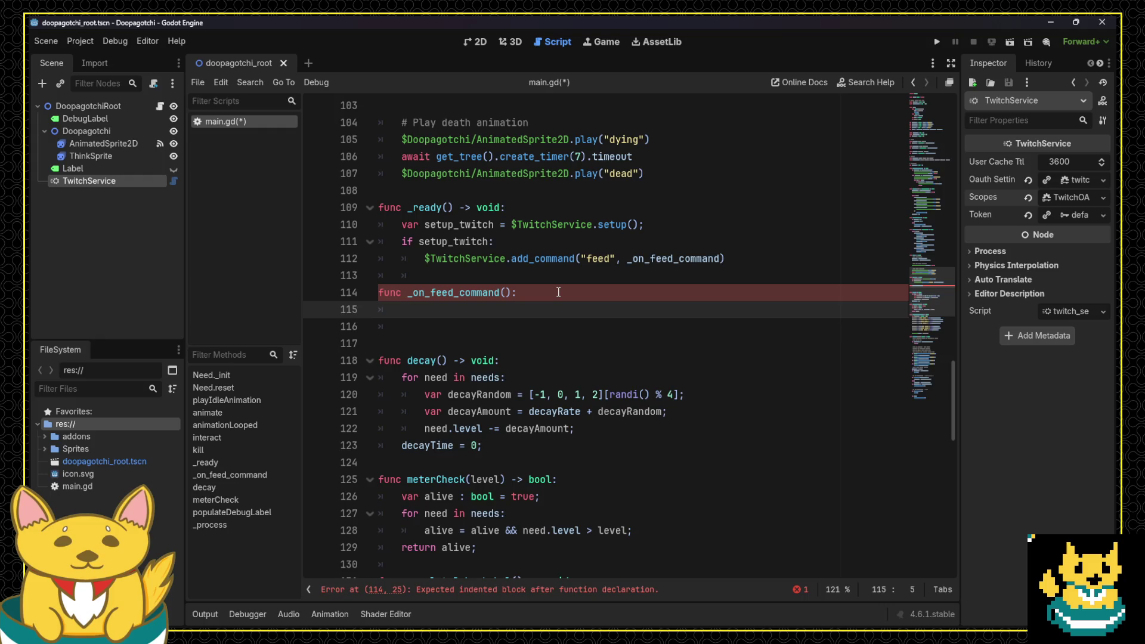
Begin the nextAction assignment, trying FEED and ActionState completions before backing out.
type("nextAction = fe")
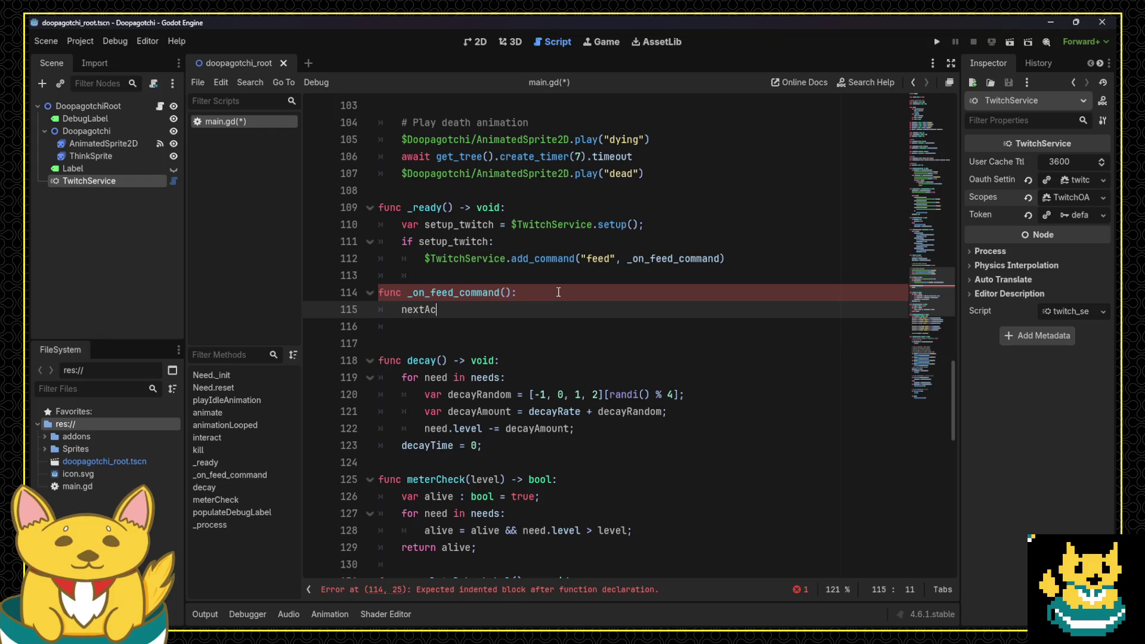
key("BackSpace")
key("BackSpace")
type("FEED;")
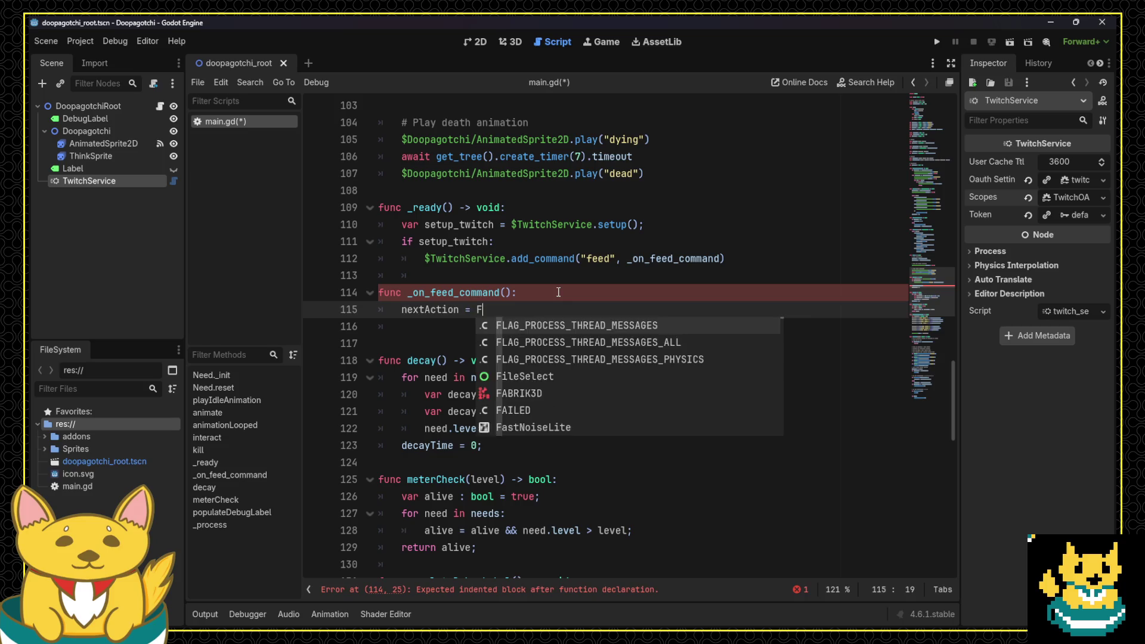
type("ActionFEED;")
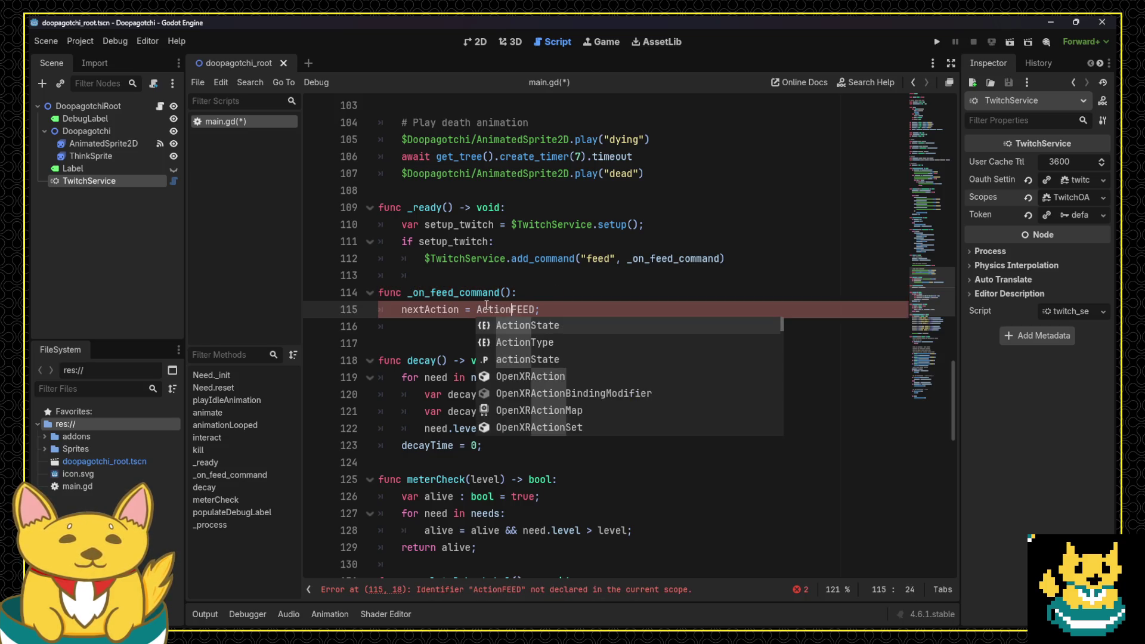
key("Tab")
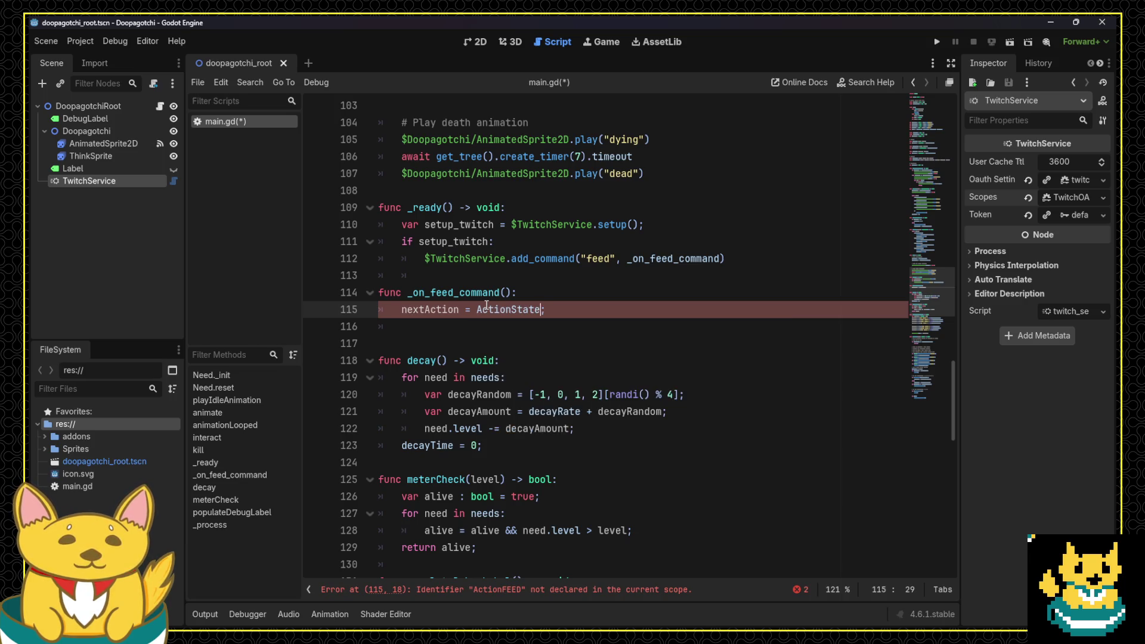
type(".")
type("FEED")
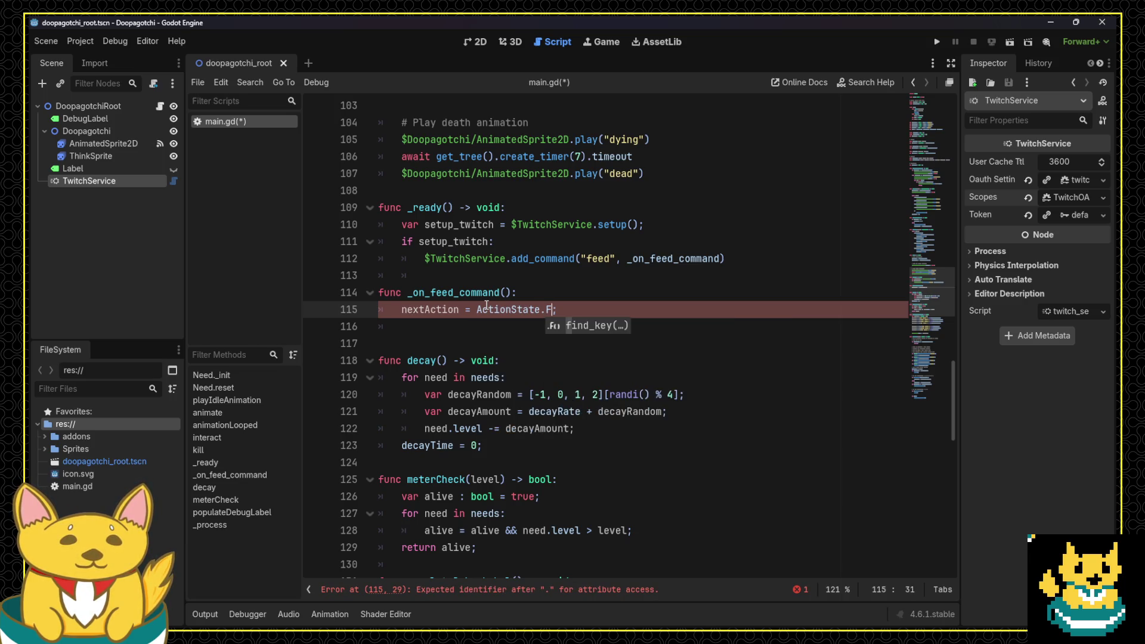
key("BackSpace")
key("BackSpace")
key("BackSpace")
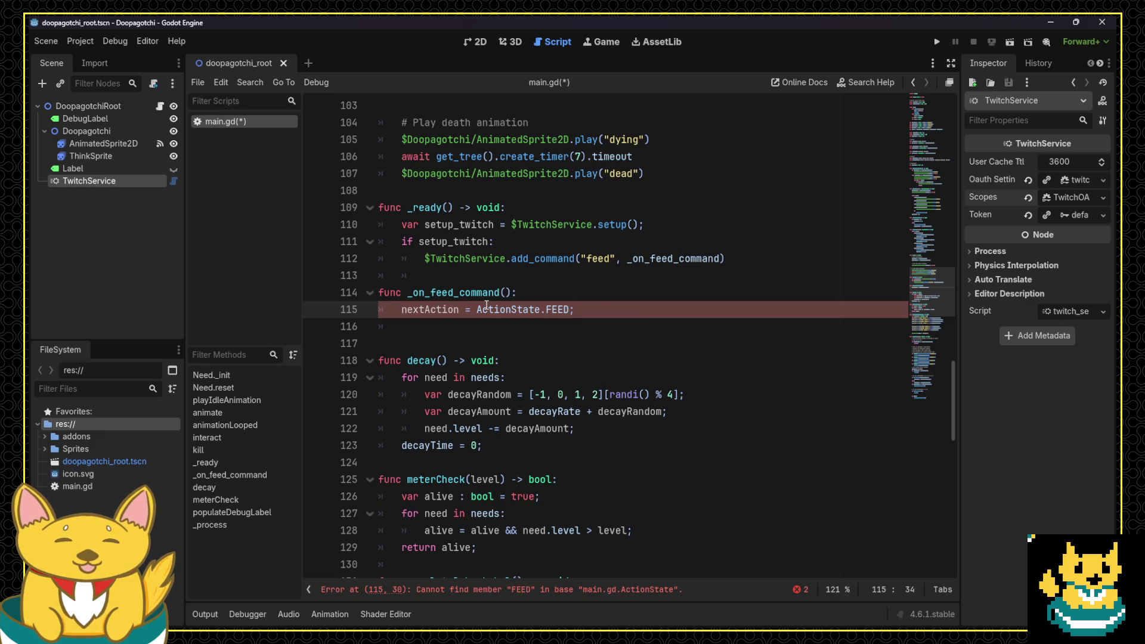
type("F")
key("BackSpace")
key("ctrl+BackSpace")
key("ctrl+BackSpace")
type("Anim")
key("BackSpace")
key("BackSpace")
key("BackSpace")
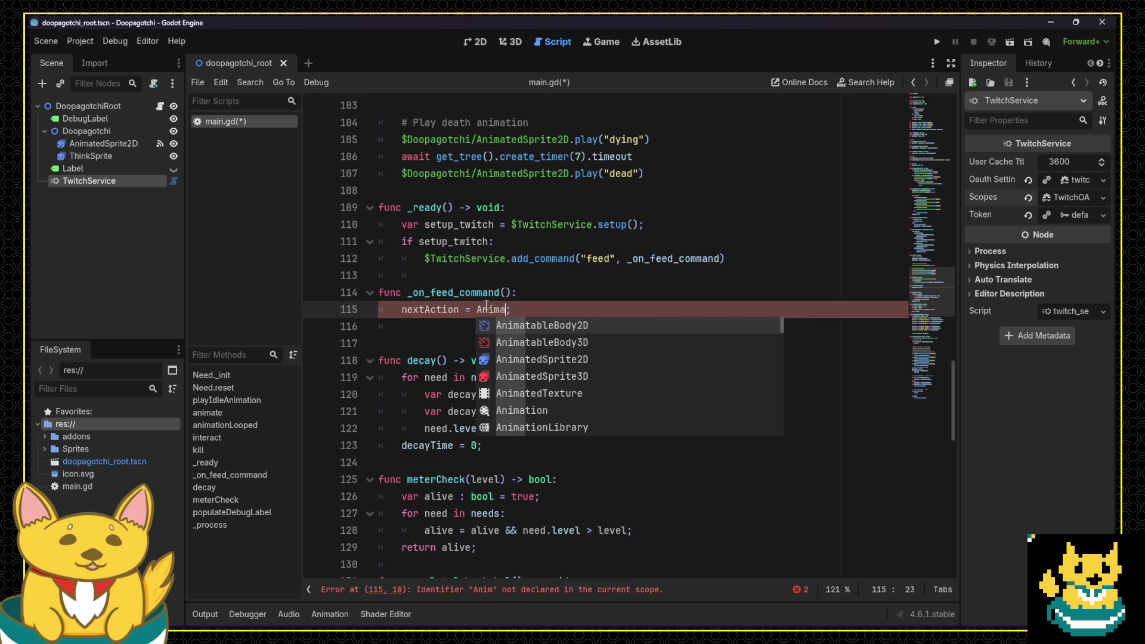
Finish line 115 as nextAction = ActionType.FEED after checking the enums above.
scroll(485, 306, "up", 1)
scroll(485, 306, "up", 20)
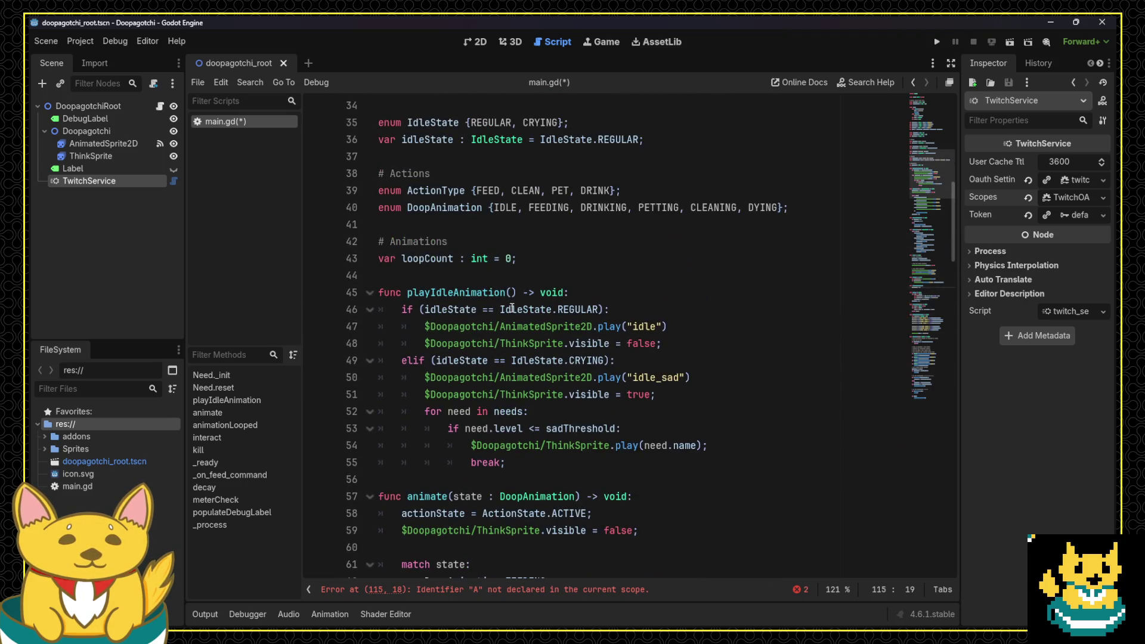
scroll(512, 307, "up", 2)
scroll(494, 271, "up", 2)
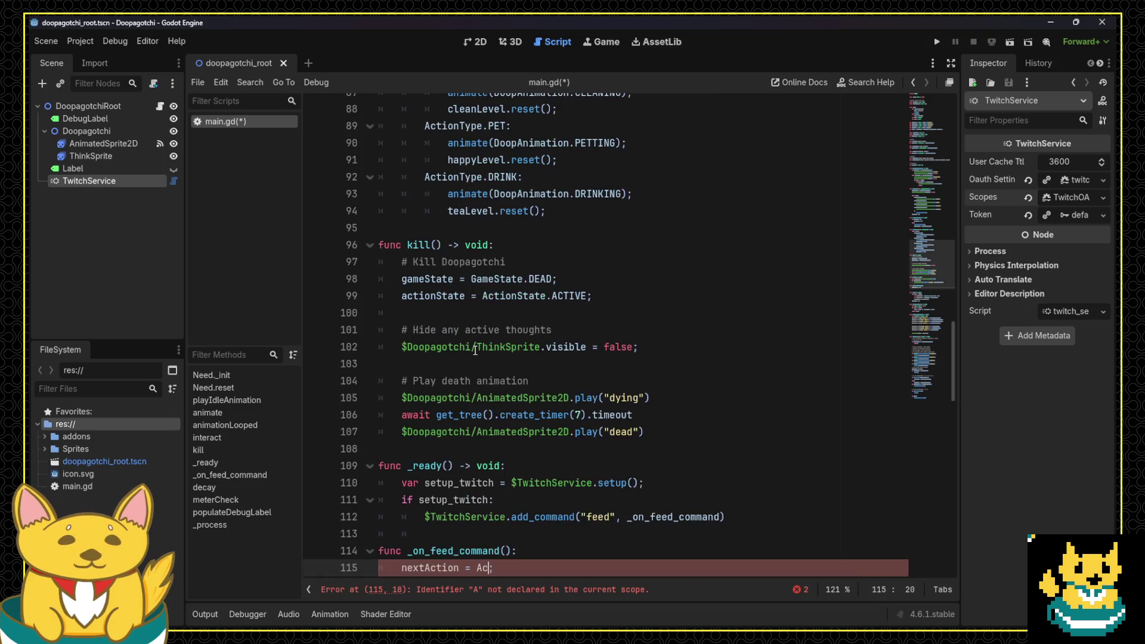
type("cti")
type("onType.FEED")
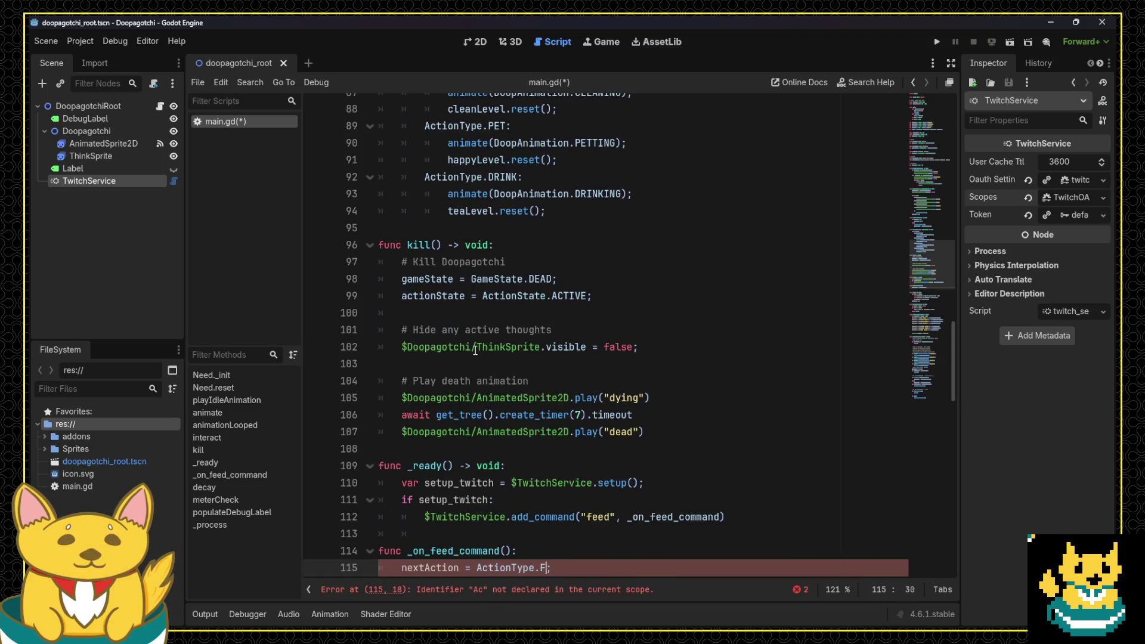
scroll(476, 358, "down", 2)
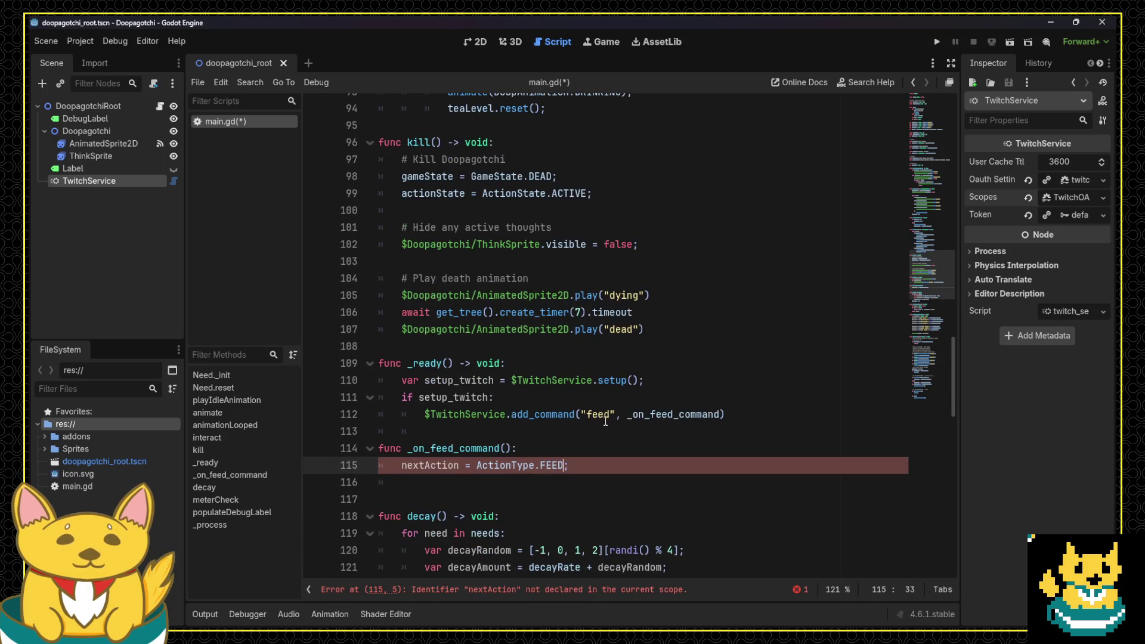
scroll(531, 423, "up", 3)
scroll(531, 423, "up", 16)
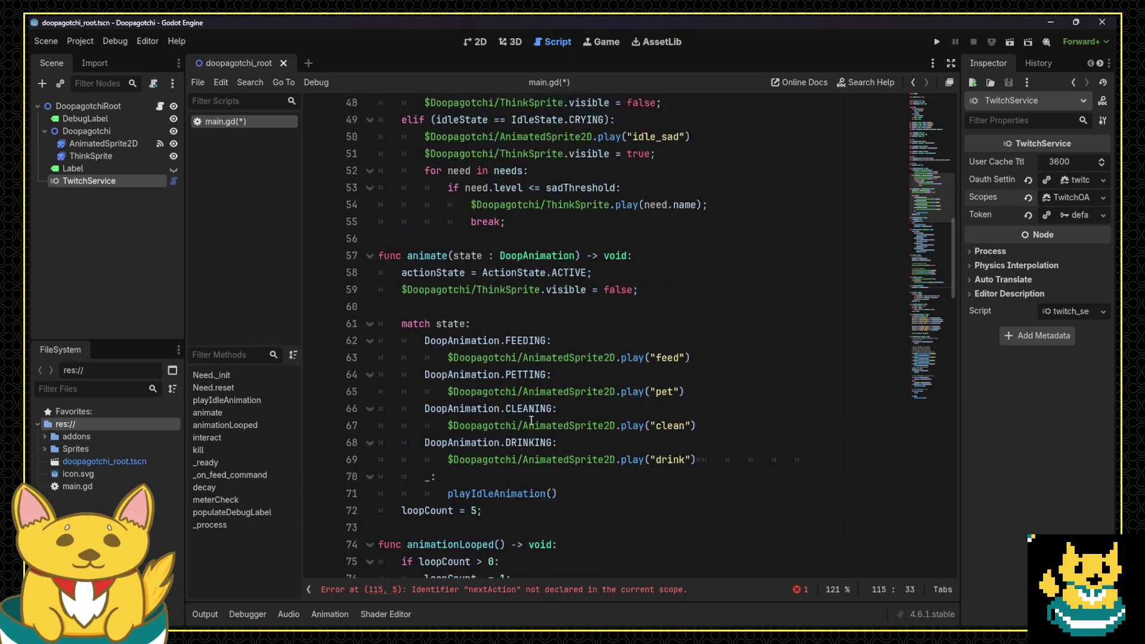
Add NONE to the ActionType enum, declare var nextAction : ActionType = ActionType.NONE;, and save.
left_click(480, 246)
type("NONE, FEED, CLEAN, PET, DRINK};")
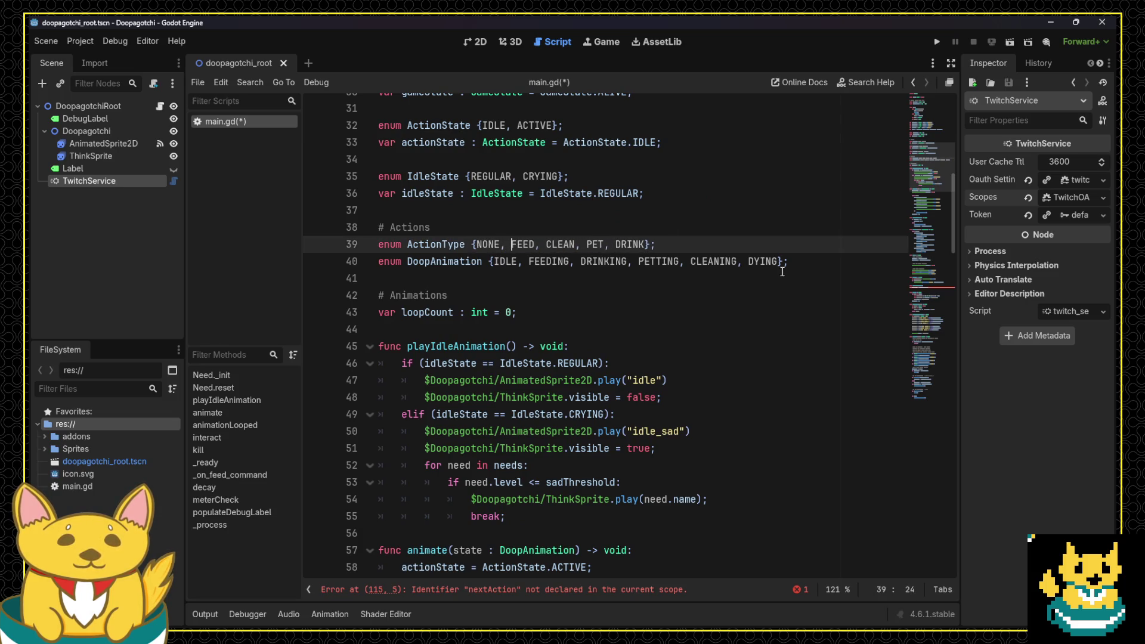
left_click(811, 265)
key("Return")
key("Return")
type("var ")
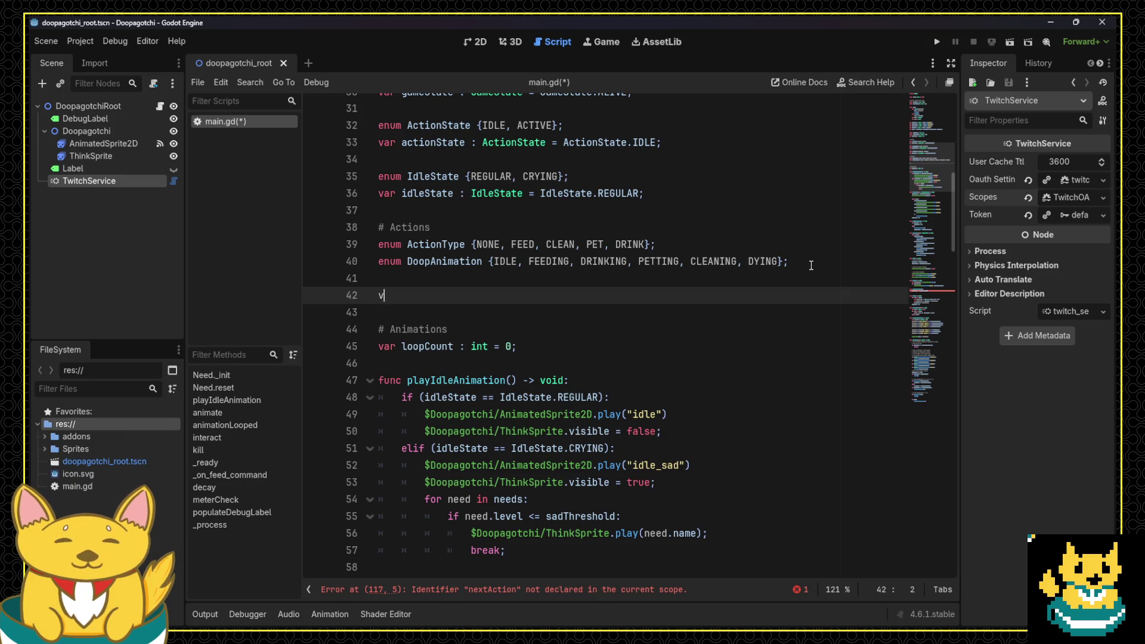
type("nextAction ")
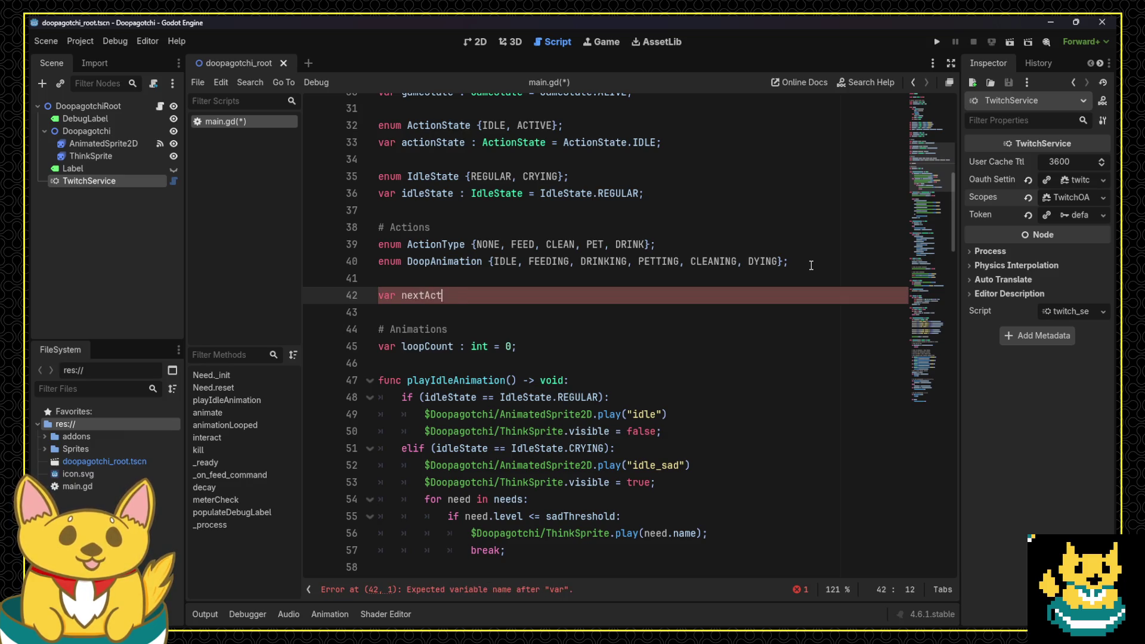
type(": ActionType =")
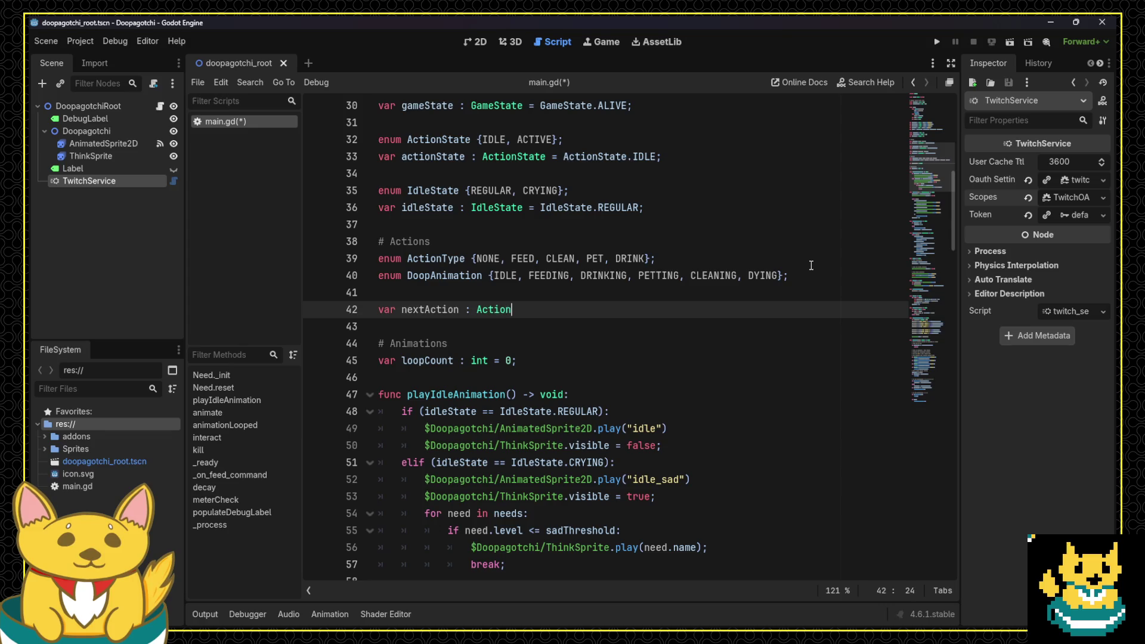
type(" Act")
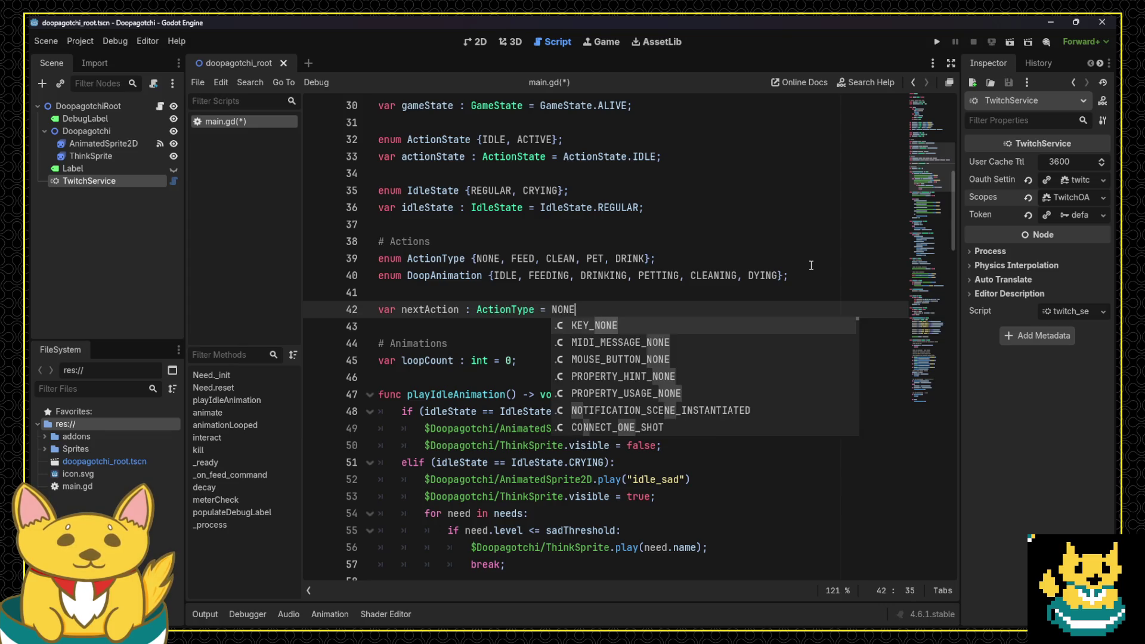
type("ionType.")
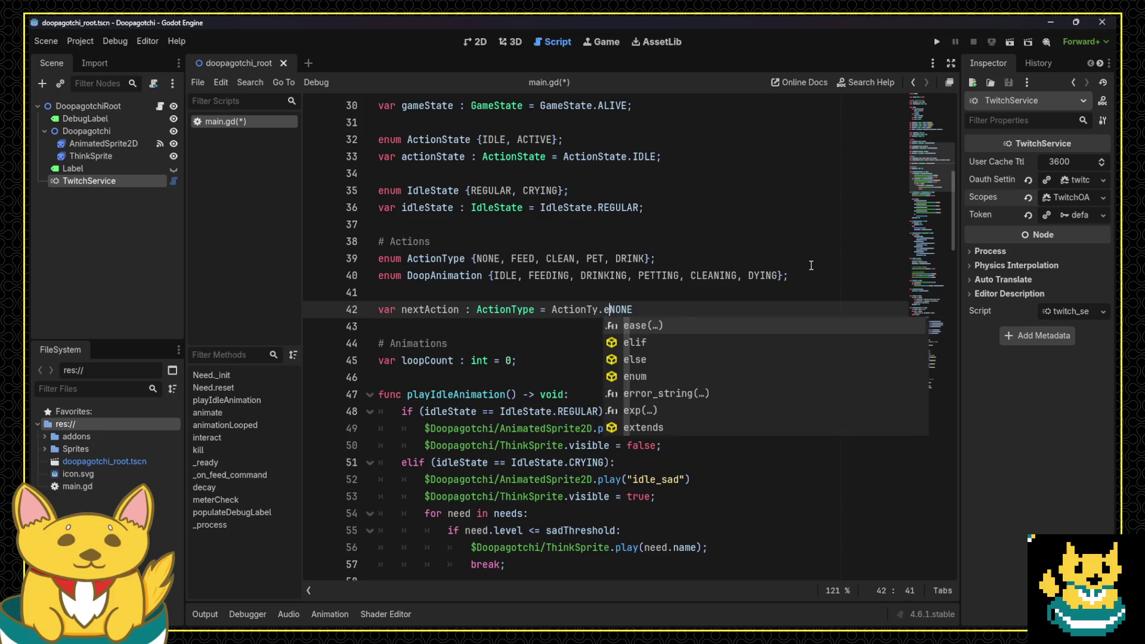
key("End")
type(";")
key("ctrl+s")
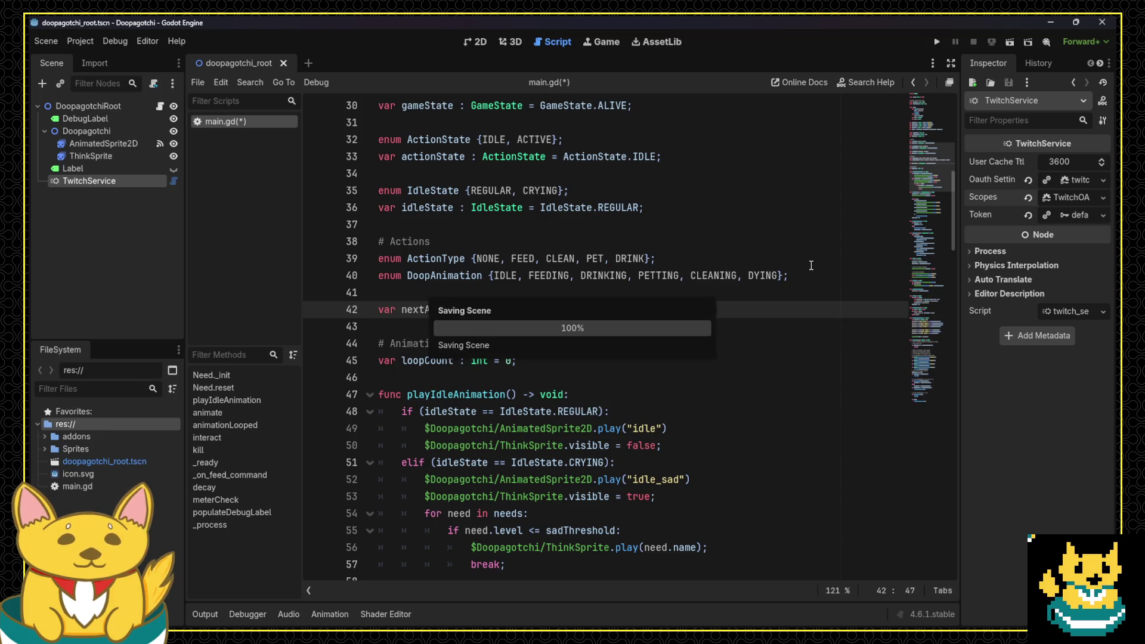
left_click(446, 306)
Search the script for ActionType to locate the match block in interact().
double_click(446, 305)
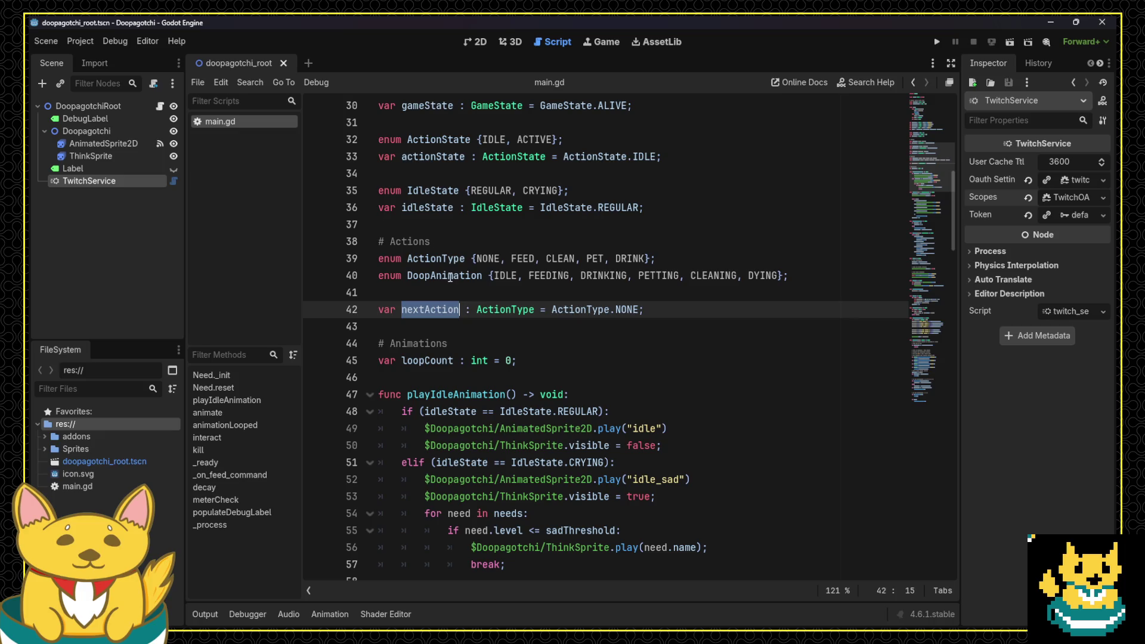
double_click(452, 261)
key("ctrl+f")
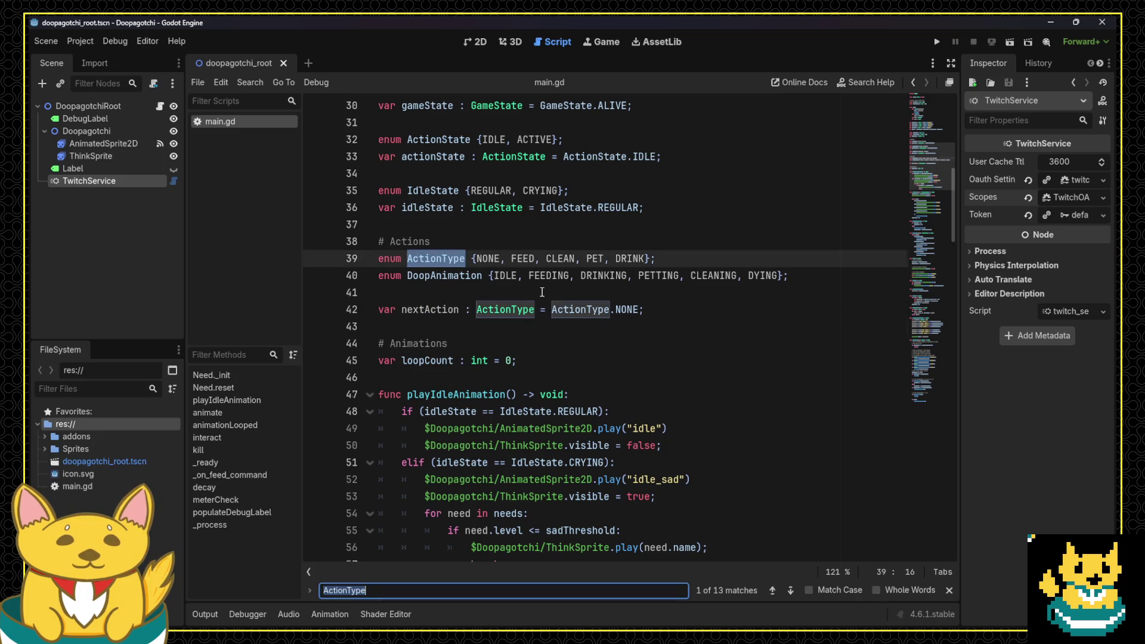
key("Return")
key("Return")
key("Return")
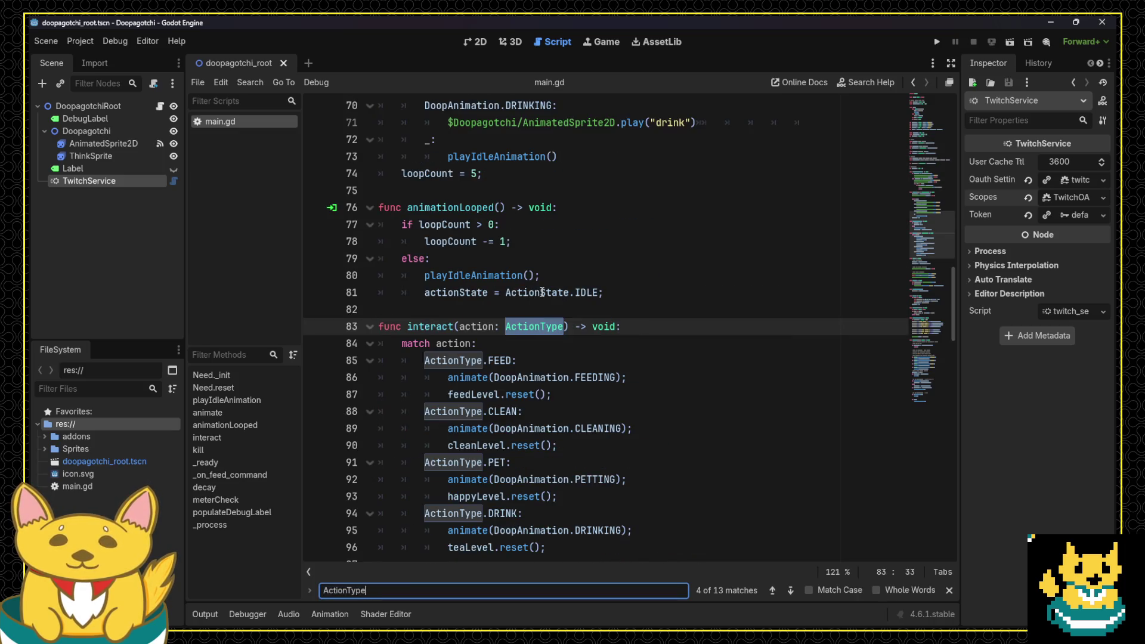
scroll(530, 298, "down", 2)
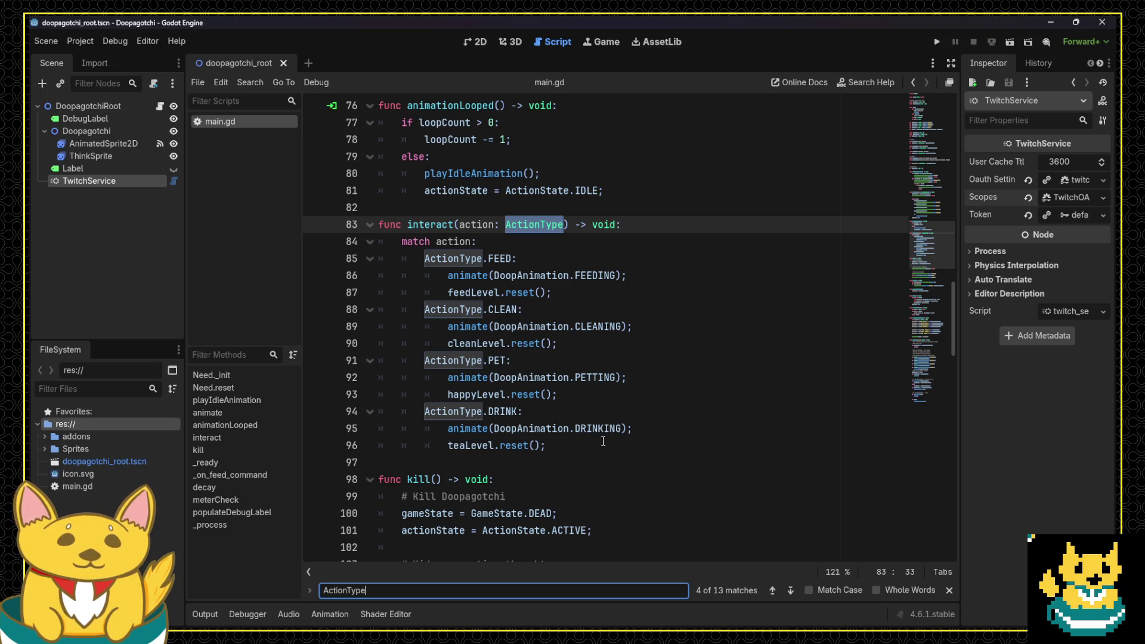
Add an ActionType.NONE: case containing pass below the DRINK branch.
left_click(614, 452)
key("Return")
type("ction")
key("Return")
type(".N")
key("Return")
type(":")
key("Return")
type("pass")
double_click(451, 224)
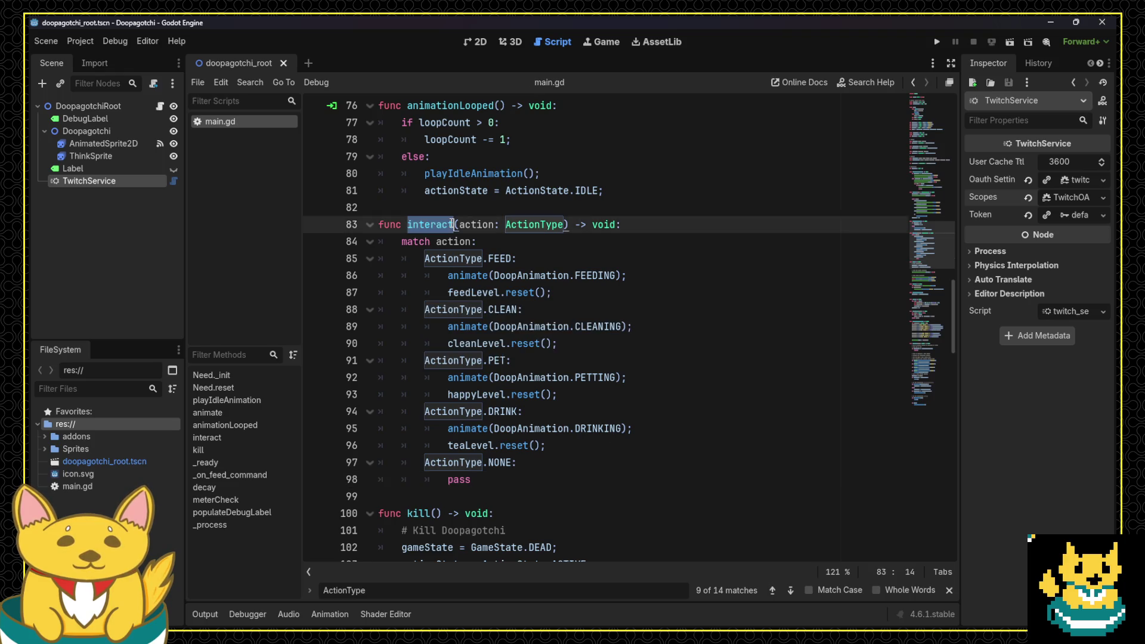
Add interact(nextAction); on a new line 166, after the Pet button check in _process.
key("ctrl+f")
key("Return")
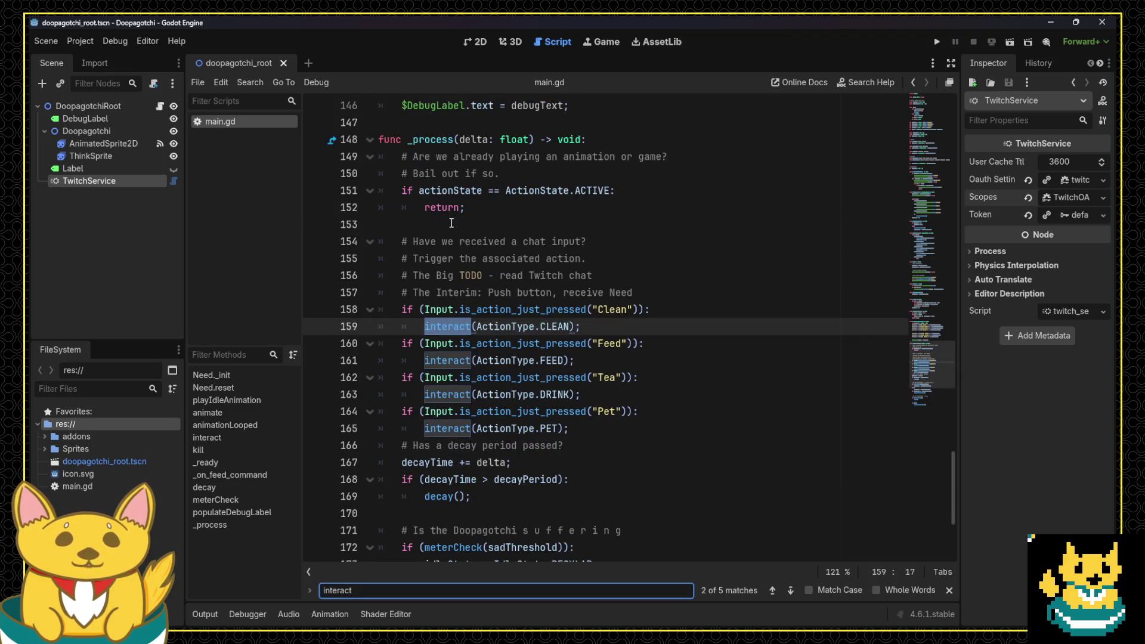
left_click(656, 290)
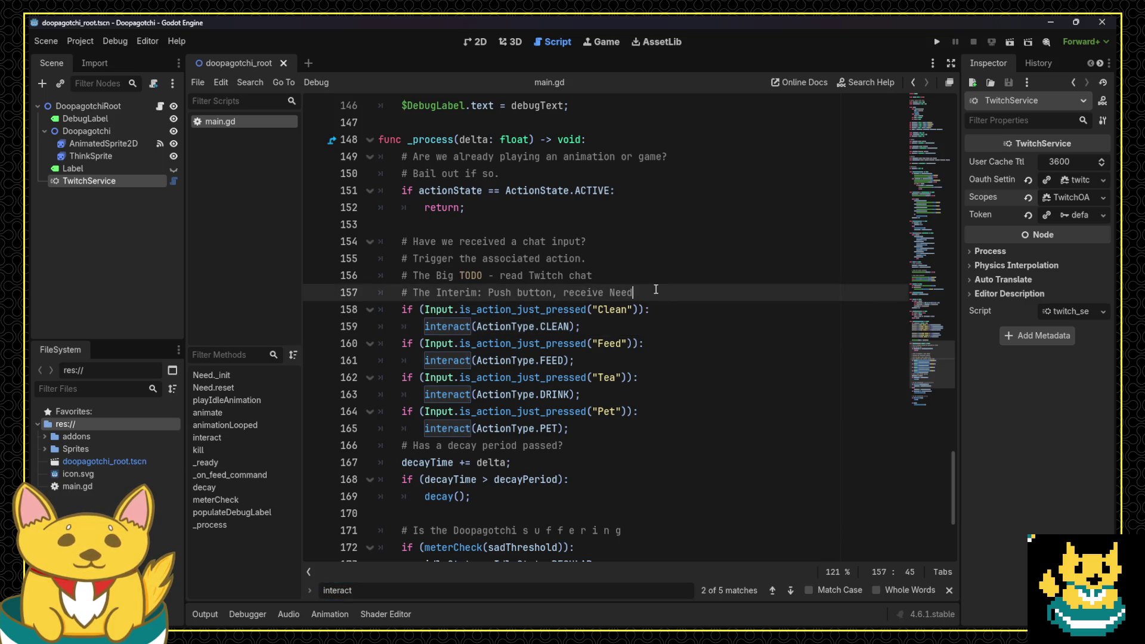
left_click(596, 433)
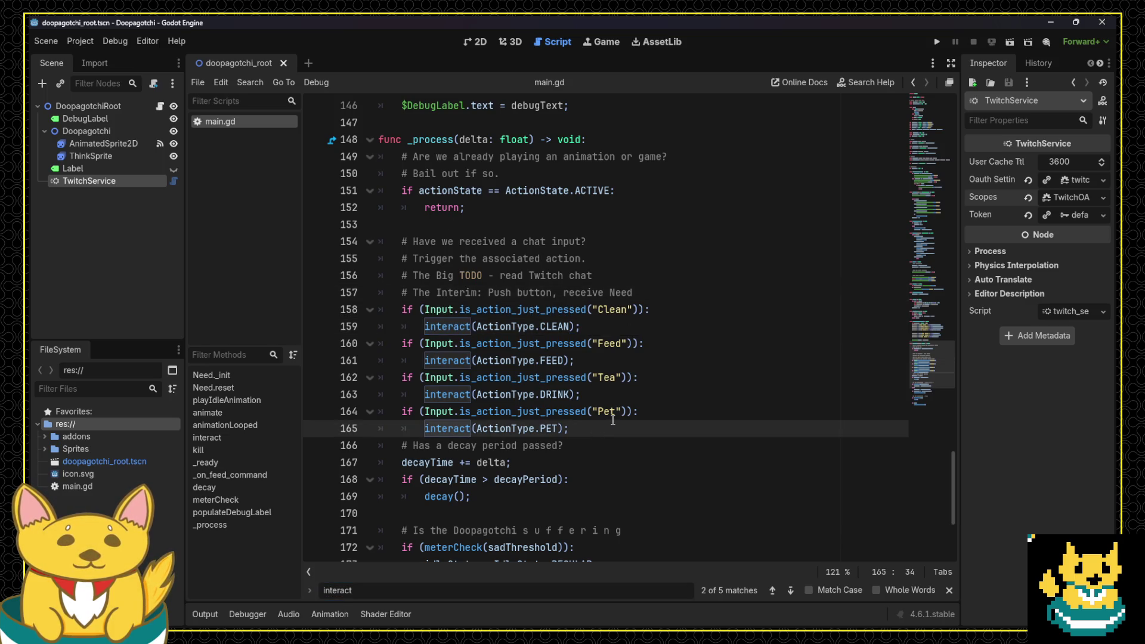
key("Return")
type("nteract")
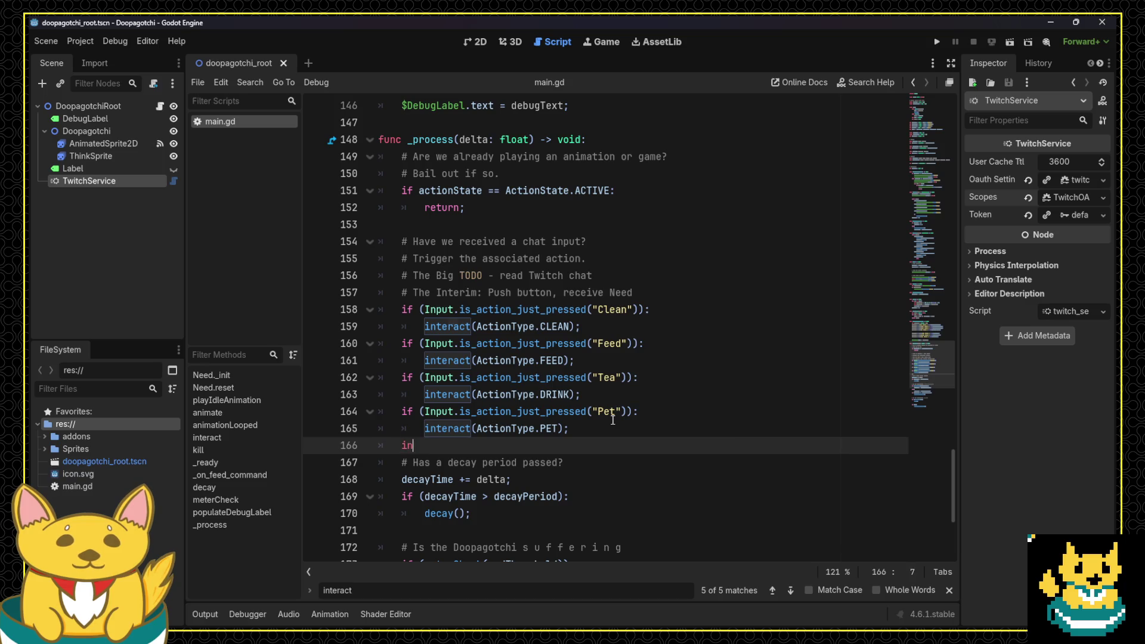
key("Return")
type("ActionType.")
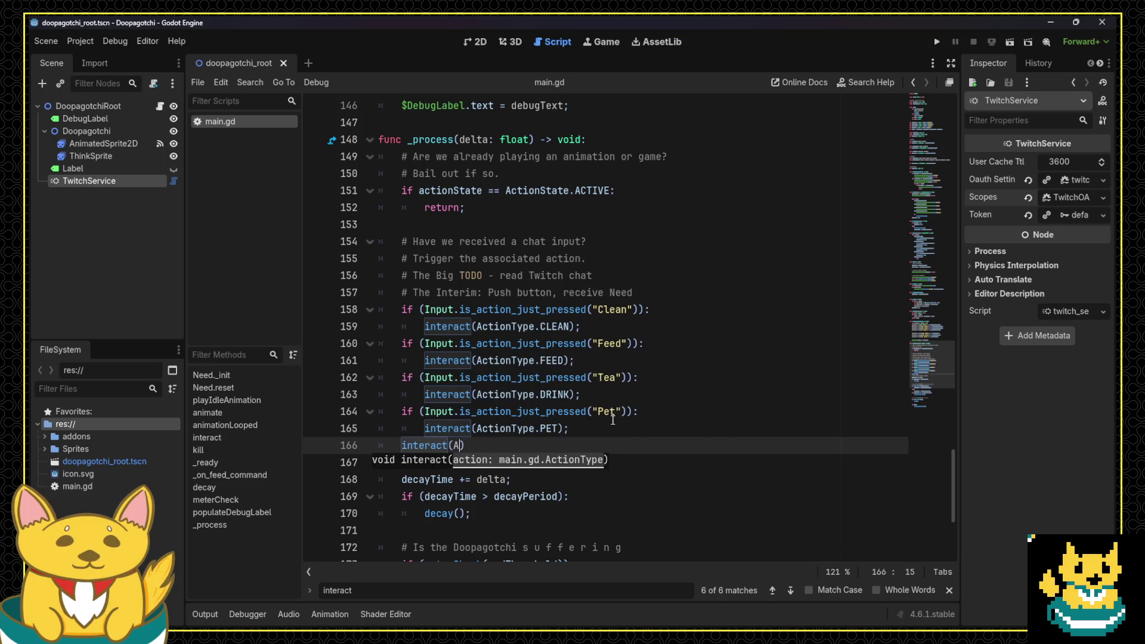
key("BackSpace")
key("BackSpace")
key("BackSpace")
type("nextAction);")
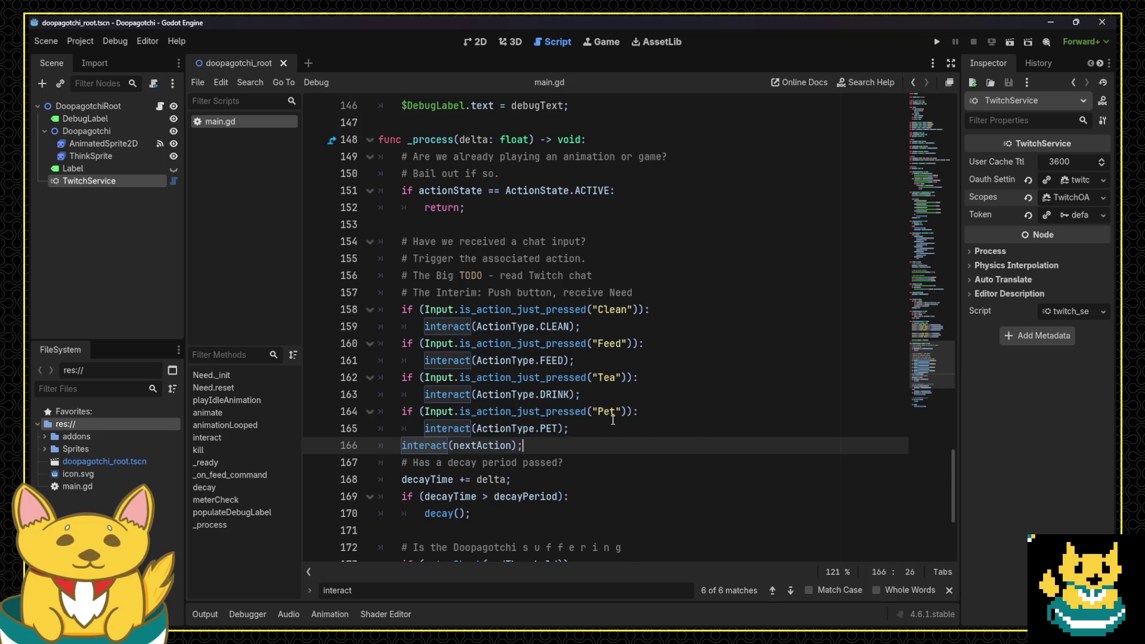
Save the scene and script, then search the script for interact again.
key("ctrl+s")
key("shift+F3")
key("ctrl+f")
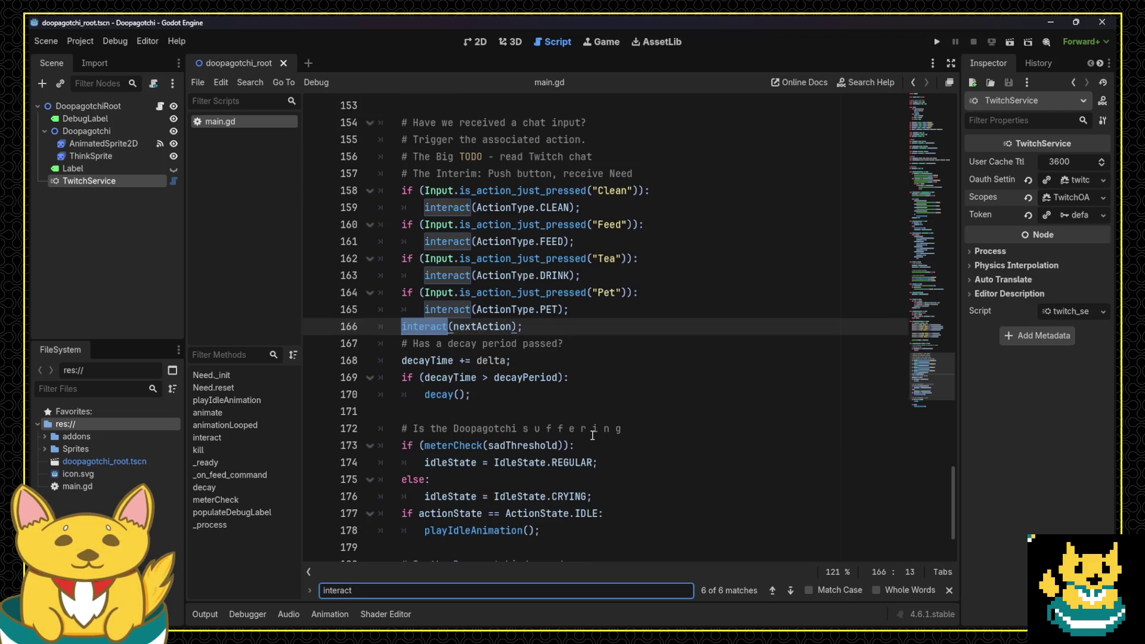
Add nextAction = ActionType.NONE; after pass in interact's NONE case and save.
key("Return")
scroll(567, 436, "down", 3)
left_click(540, 435)
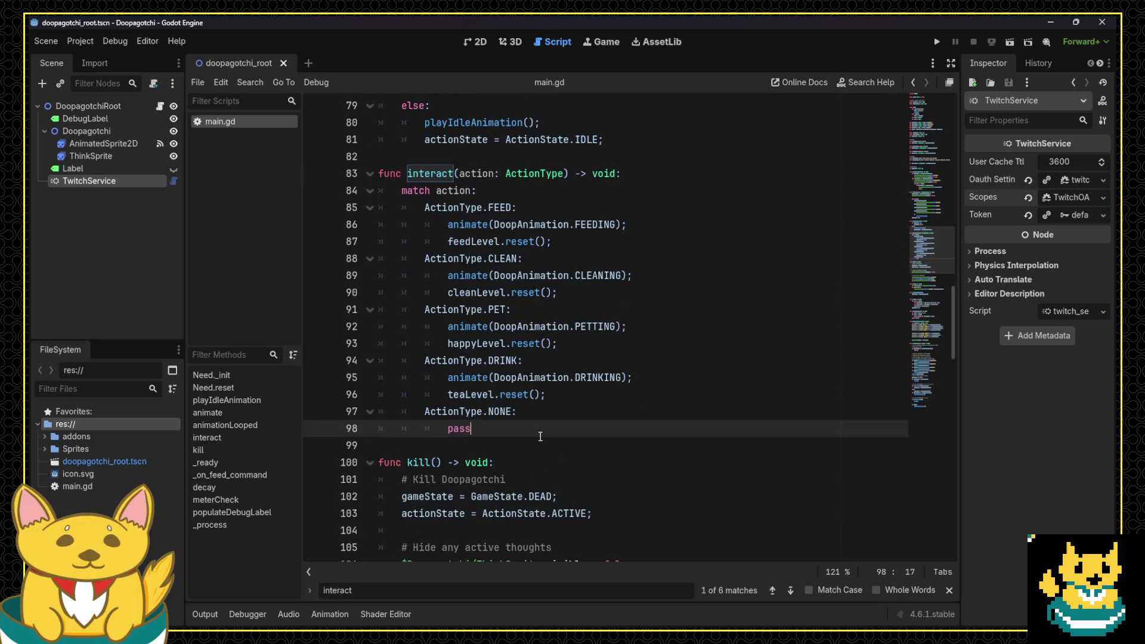
key("Return")
type("ction")
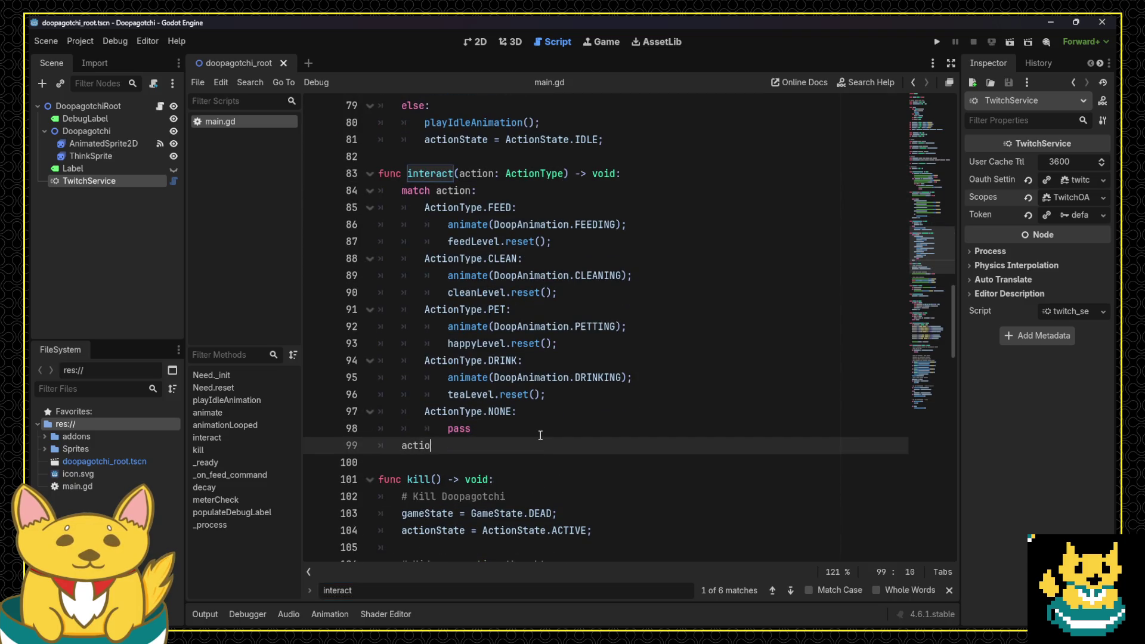
key("BackSpace")
key("BackSpace")
key("BackSpace")
type("nextAction")
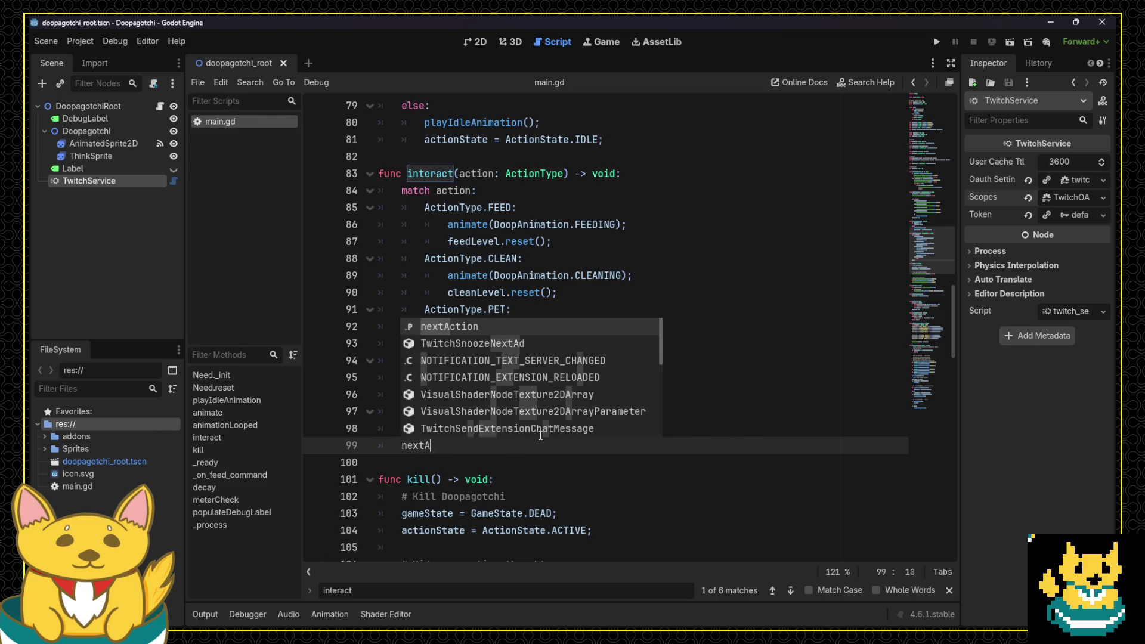
type(" = Actioj")
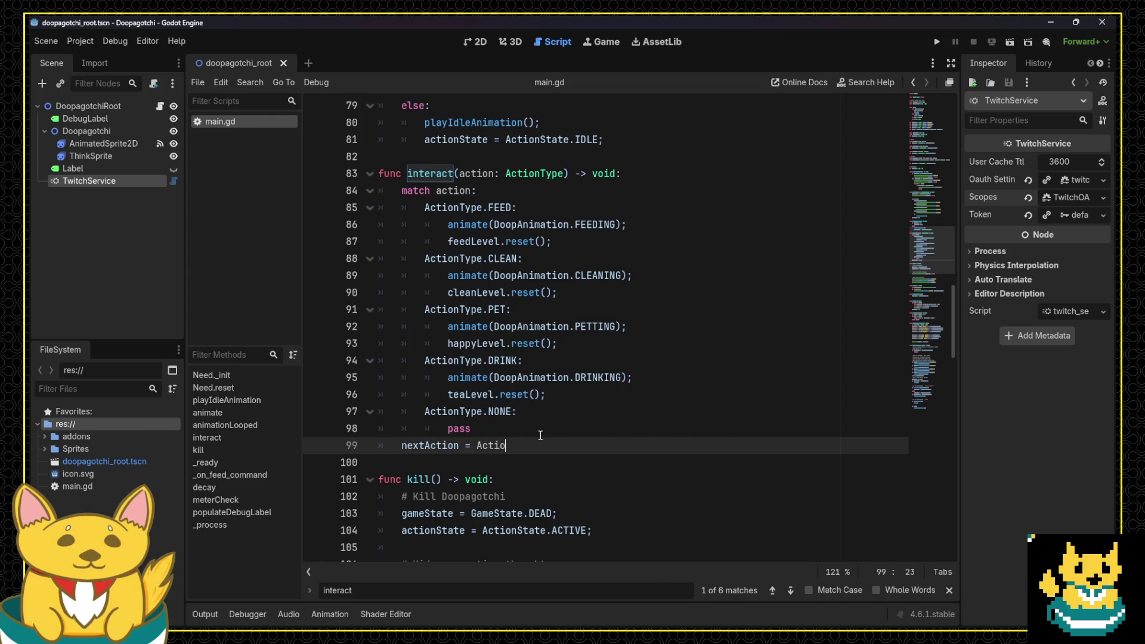
key("BackSpace")
type("nType.NONE;")
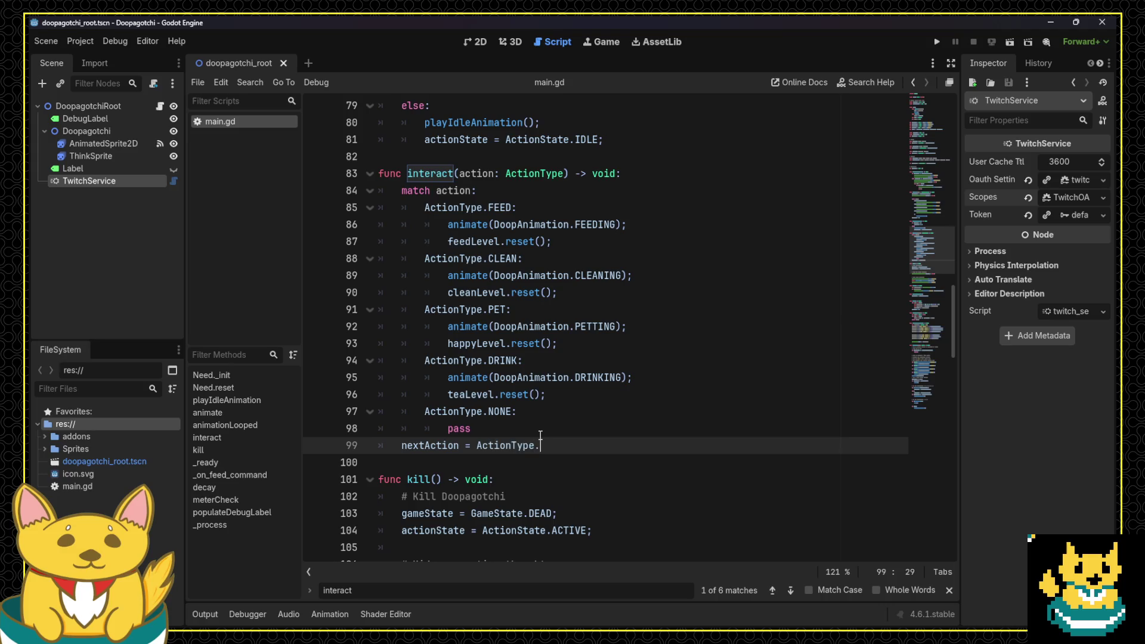
key("ctrl+s")
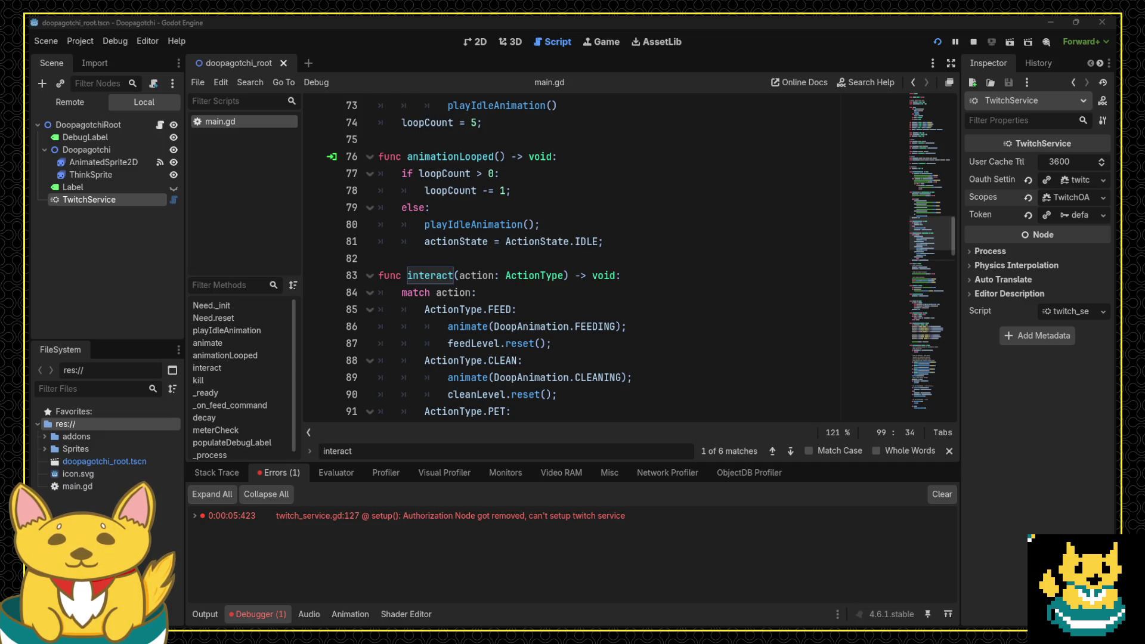
Add a TwitchAuth child node, found by searching 'twitchau', under TwitchService.
right_click(81, 199)
mouse_move(127, 205)
left_click(159, 227)
type("twitc")
type("u")
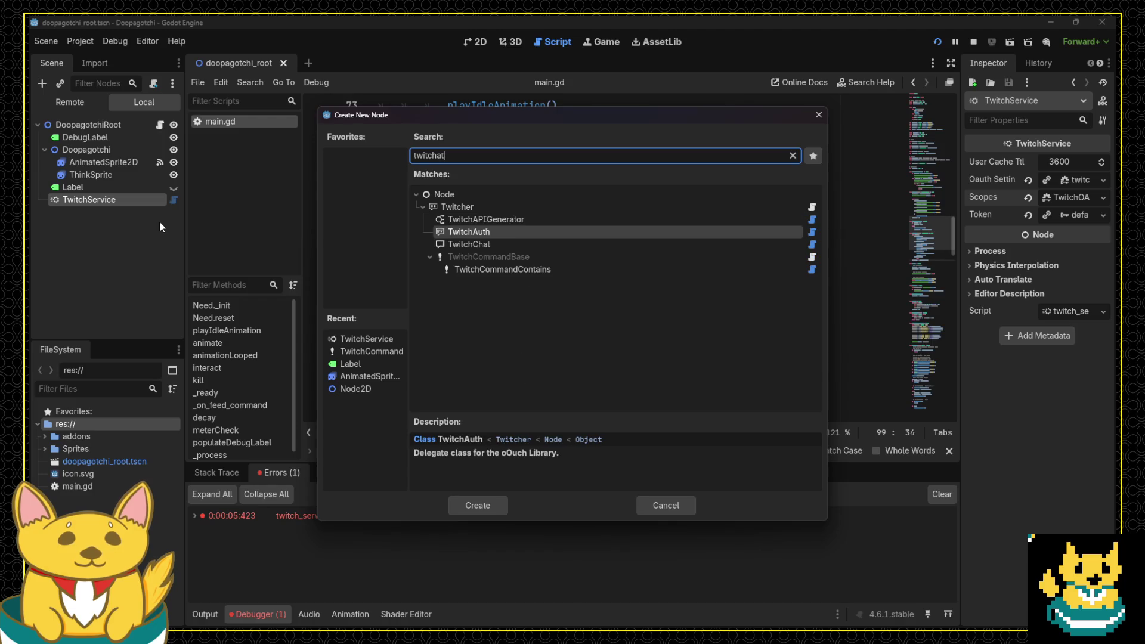
left_click(500, 506)
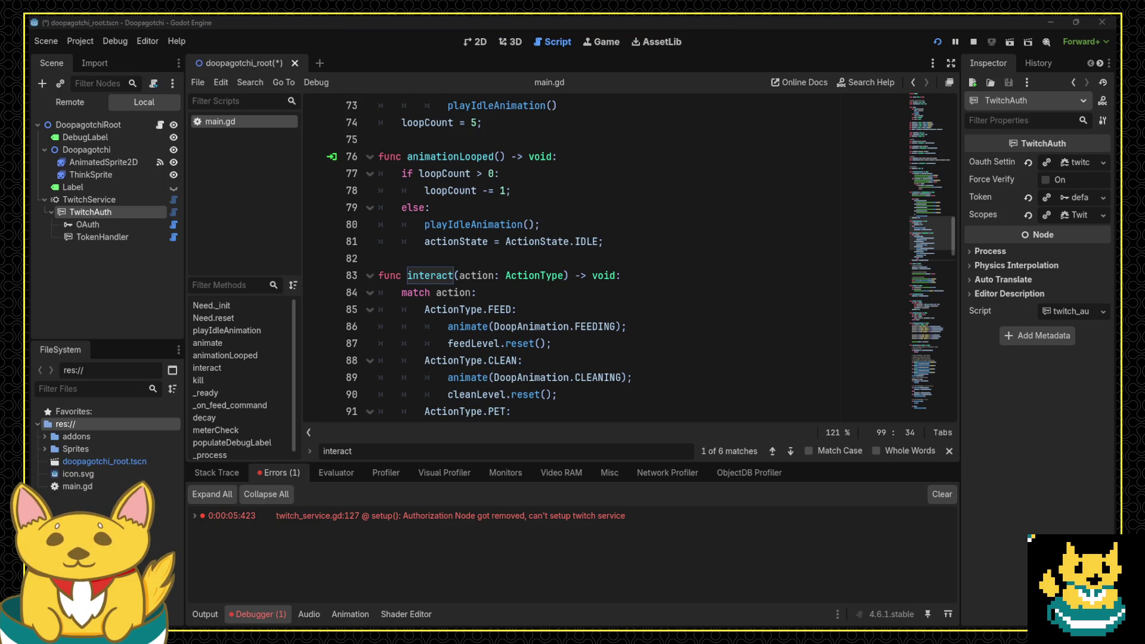
Create a TwitchChat node from the Twitcher node types as a child of TwitchAuth.
right_click(117, 207)
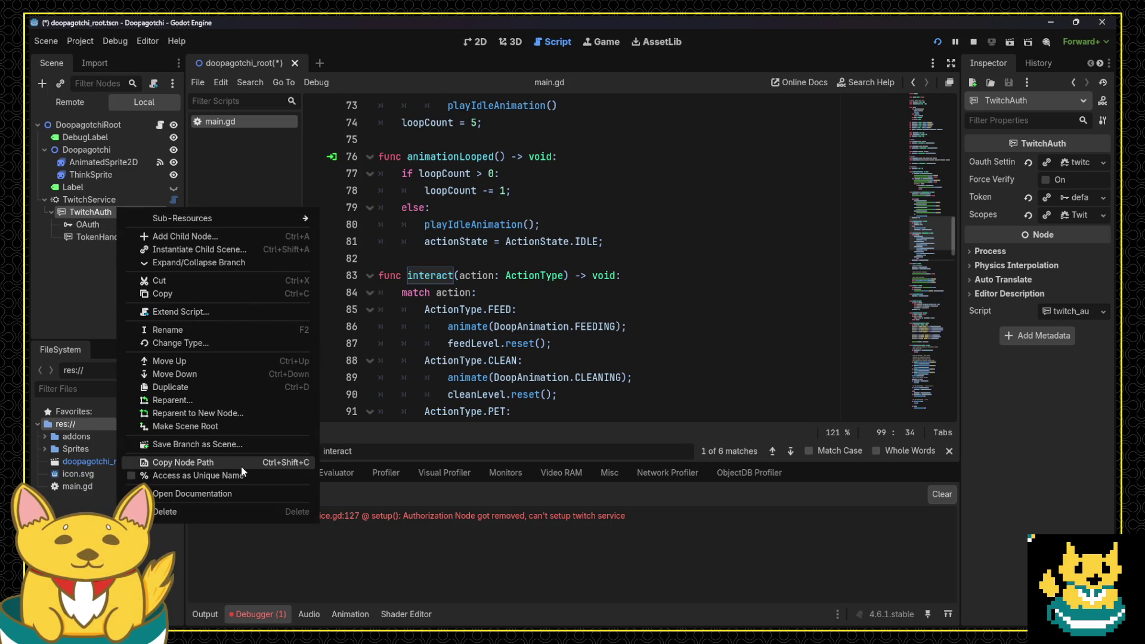
left_click(217, 235)
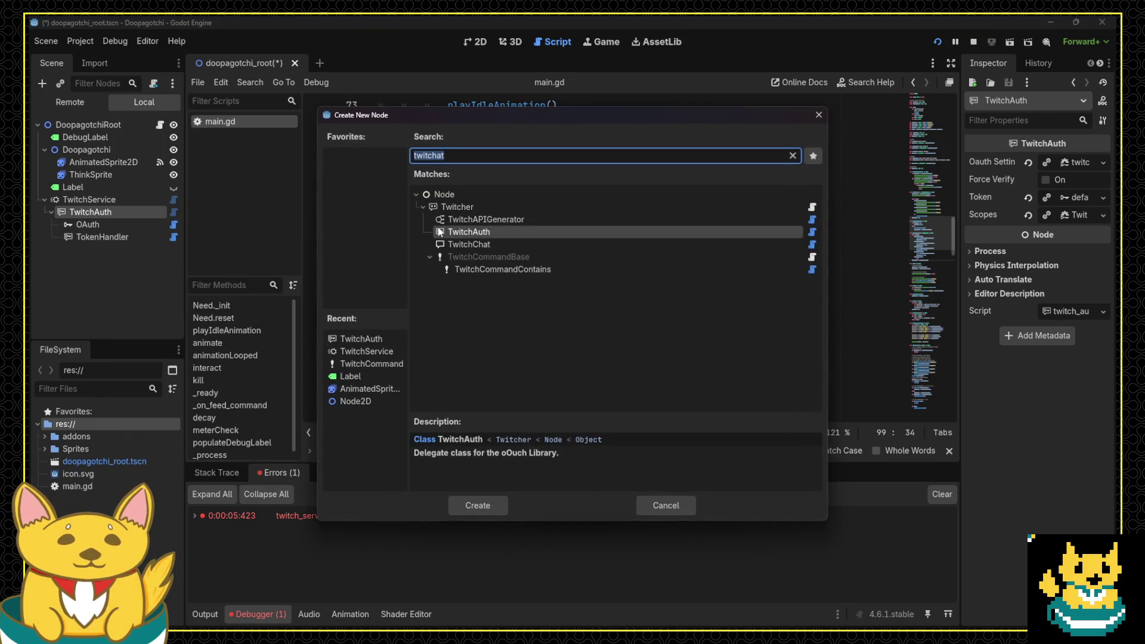
key("BackSpace")
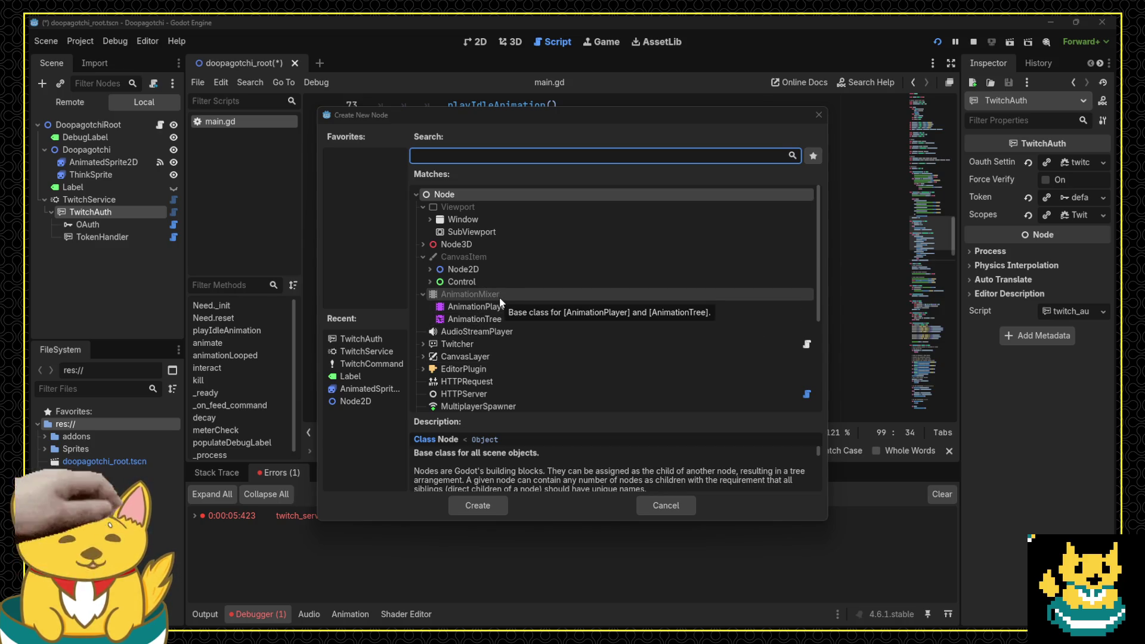
scroll(500, 301, "down", 2)
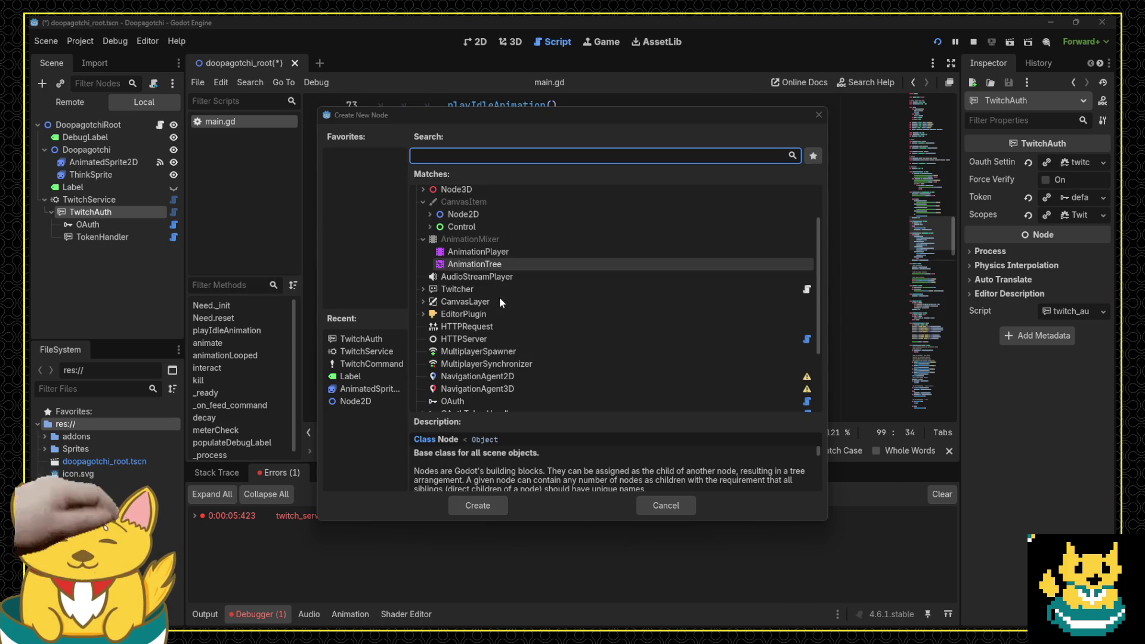
scroll(499, 297, "down", 4)
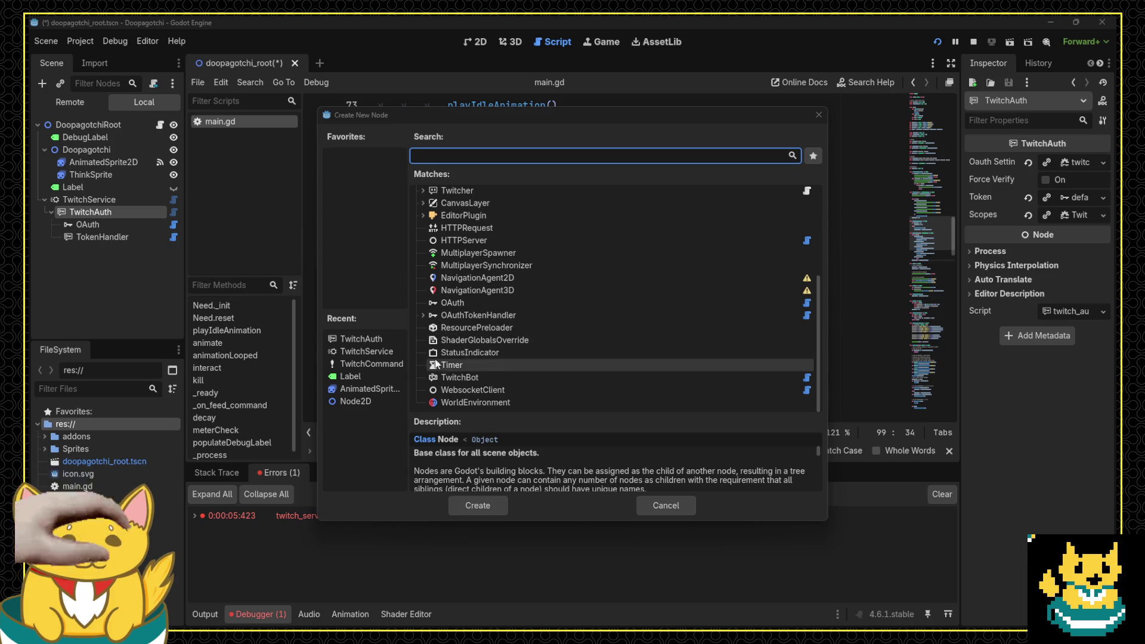
left_click(422, 191)
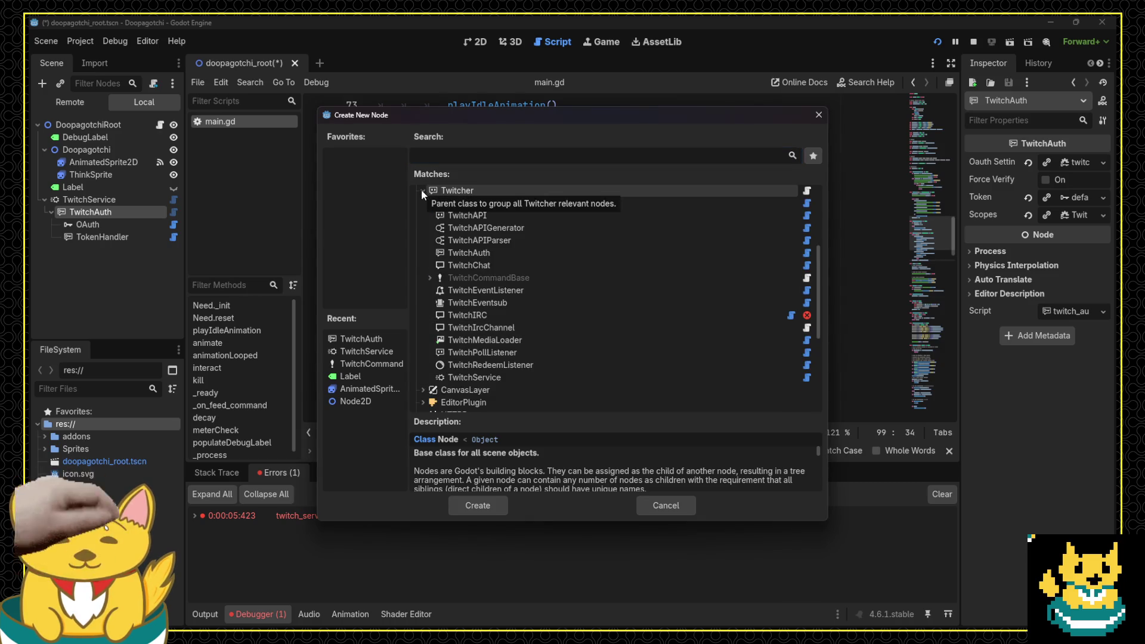
left_click(535, 265)
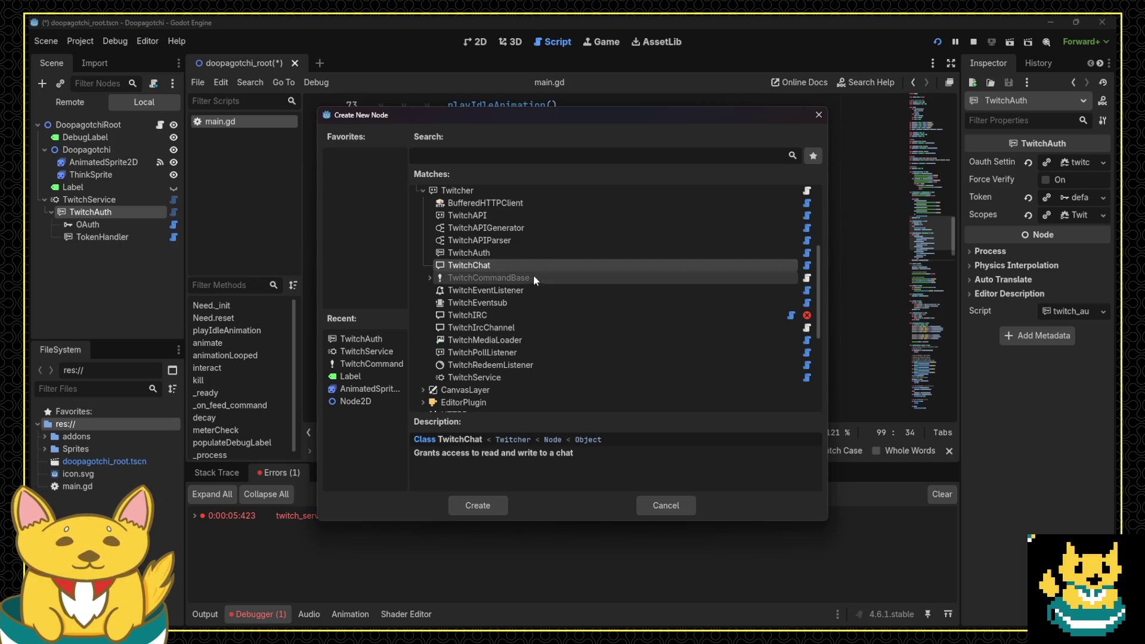
left_click(471, 504)
Move TwitchChat directly under TwitchService, keeping the name TwitchChat.
left_click_drag(99, 249, 90, 201)
double_click(117, 250)
key("Return")
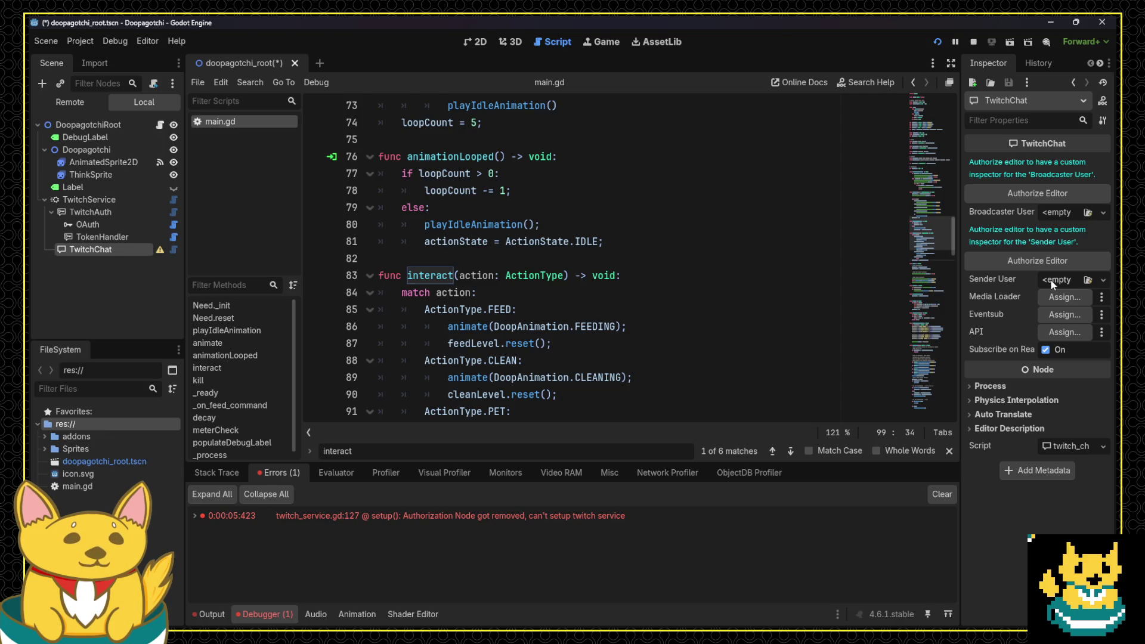
Assign a Twitch user resource as TwitchChat's Broadcaster User and rename the node.
left_click(1062, 218)
left_click(1054, 244)
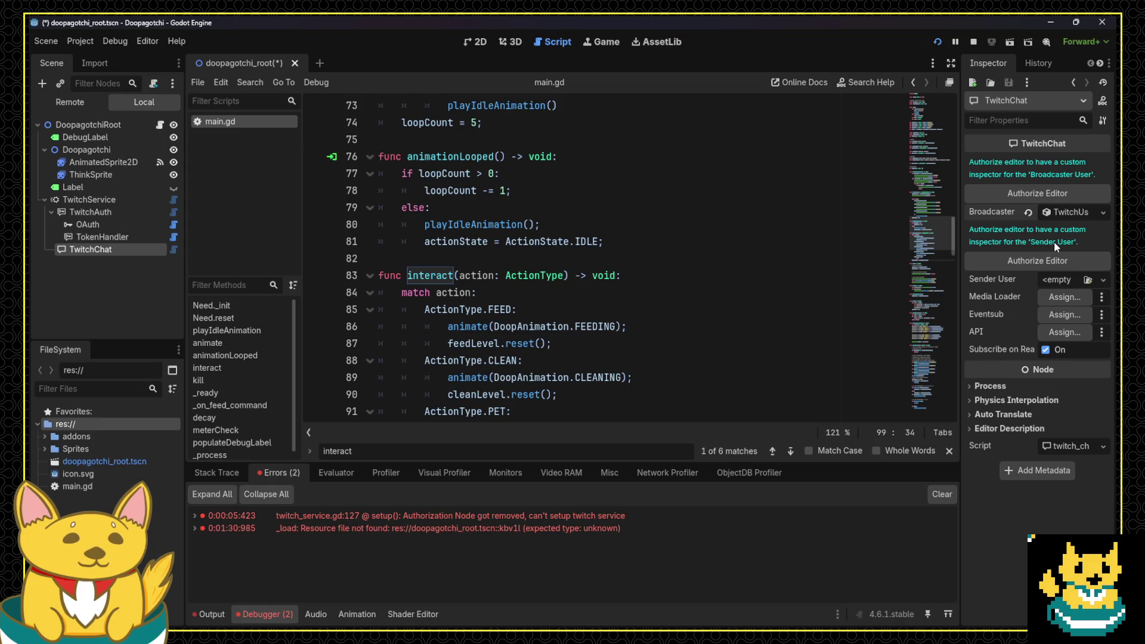
double_click(116, 249)
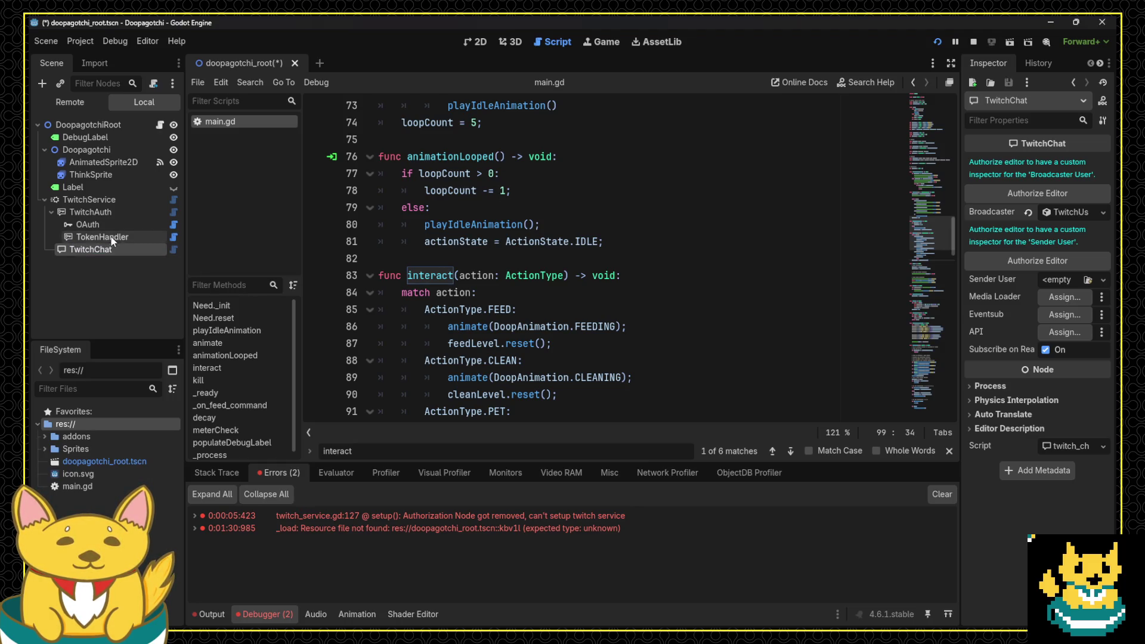
key("BackSpace")
key("Return")
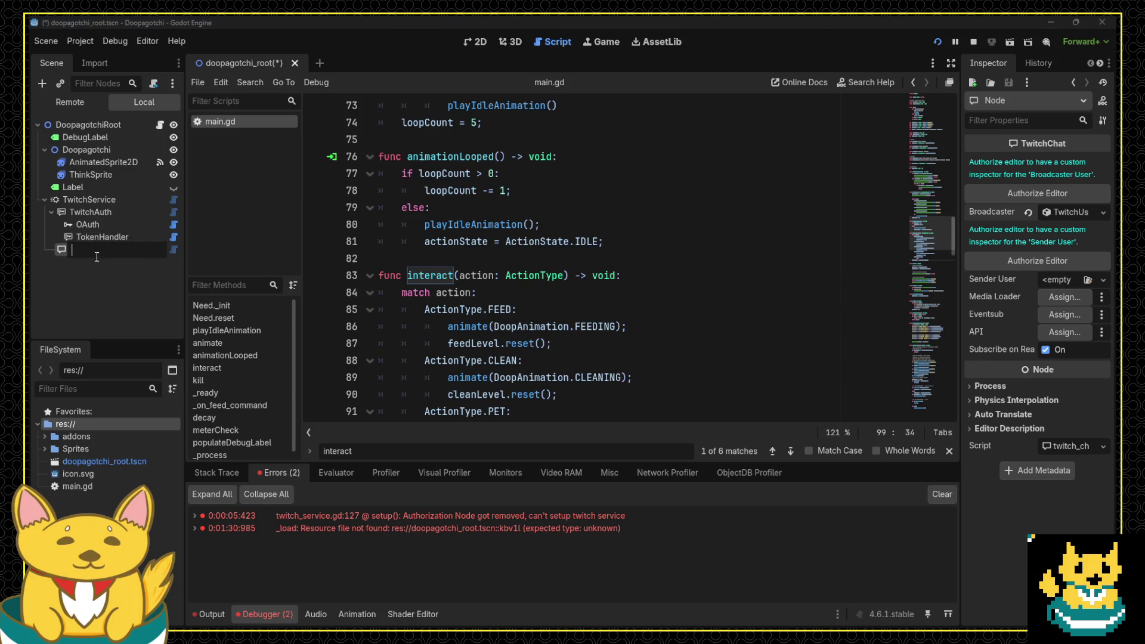
Delete the chat node from the scene and save.
key("Delete")
left_click(520, 332)
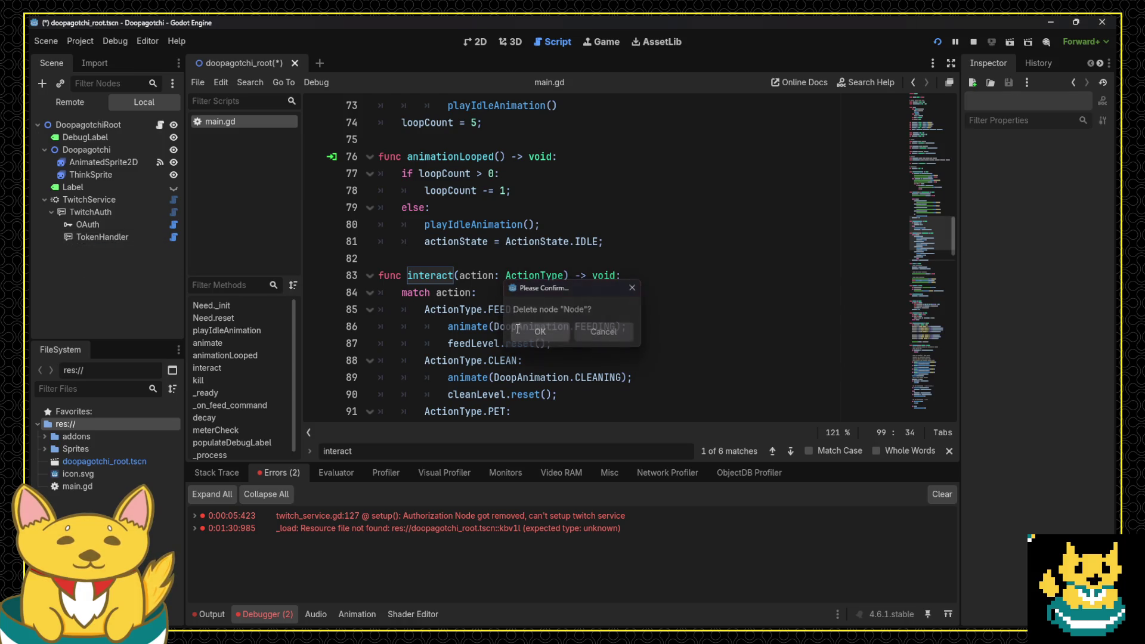
left_click(520, 310)
key("ctrl+s")
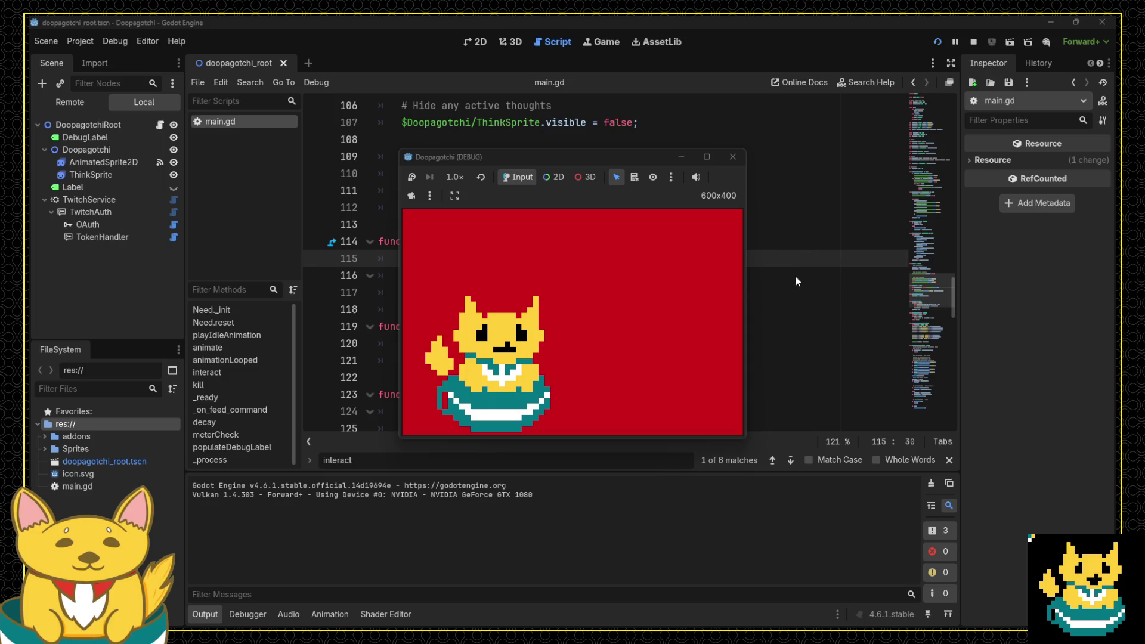
Stop the running Doopagotchi test game.
left_click(733, 159)
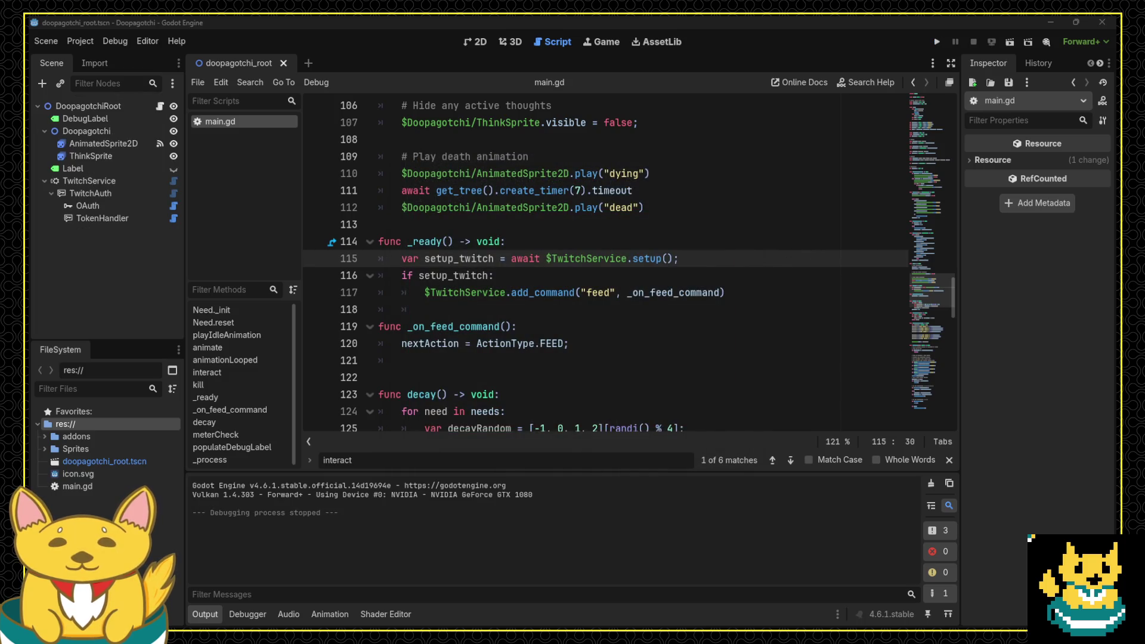
Add print("yeah!") on a new line below the add_command line in _ready.
left_click(569, 343)
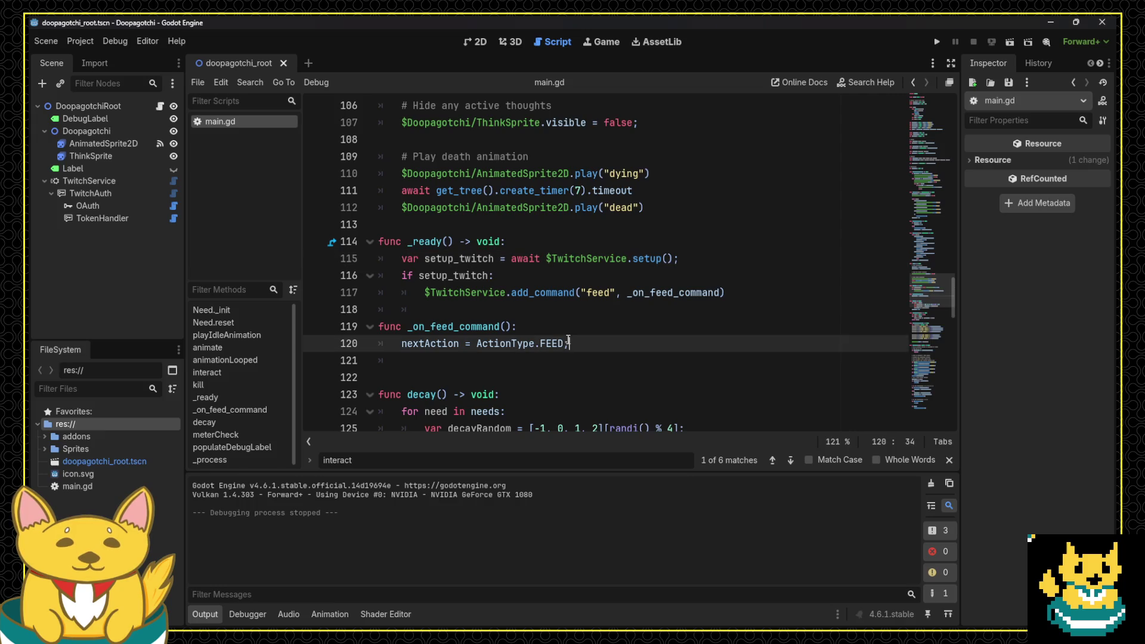
left_click(768, 292)
key("Return")
type("print(\"yeah")
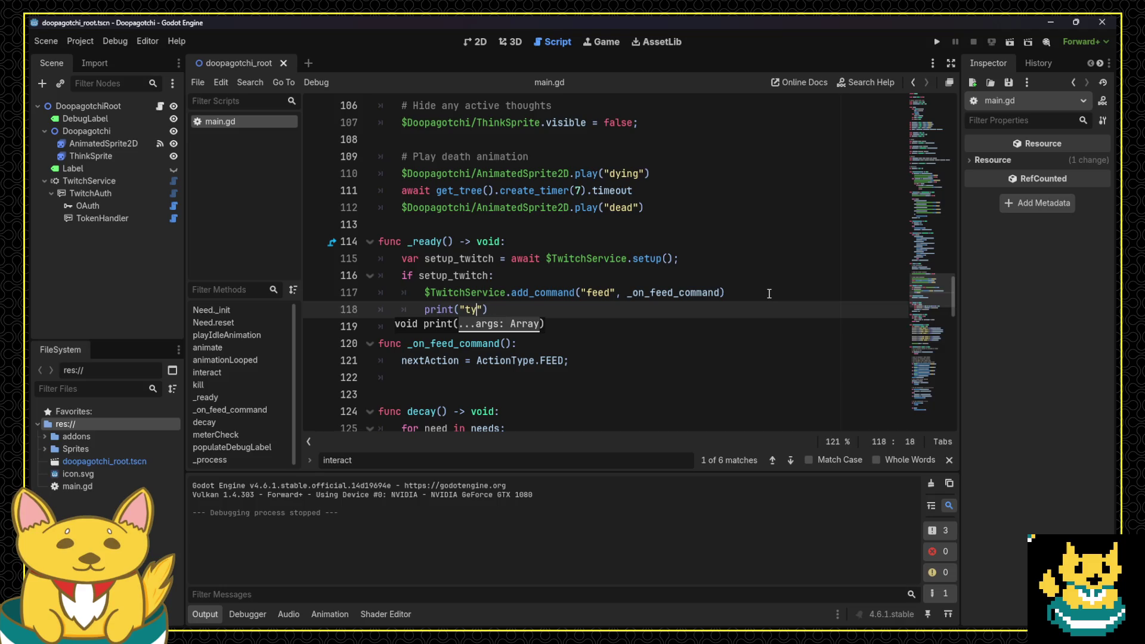
type("!")
key("End")
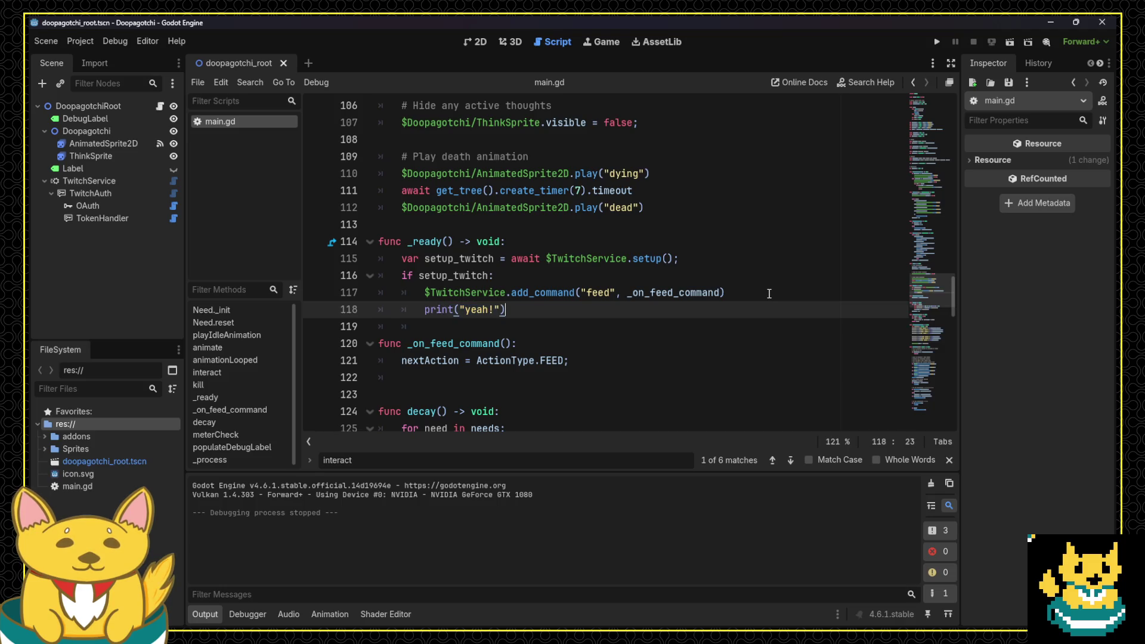
Add an else: branch printing "nah!", save main.gd, and run the game with F5.
key("Return")
type("else:")
key("Return")
type("print(\"yeah!\")")
key("Left")
key("Left")
key("Left")
key("ctrl+shift+Right")
type("nah")
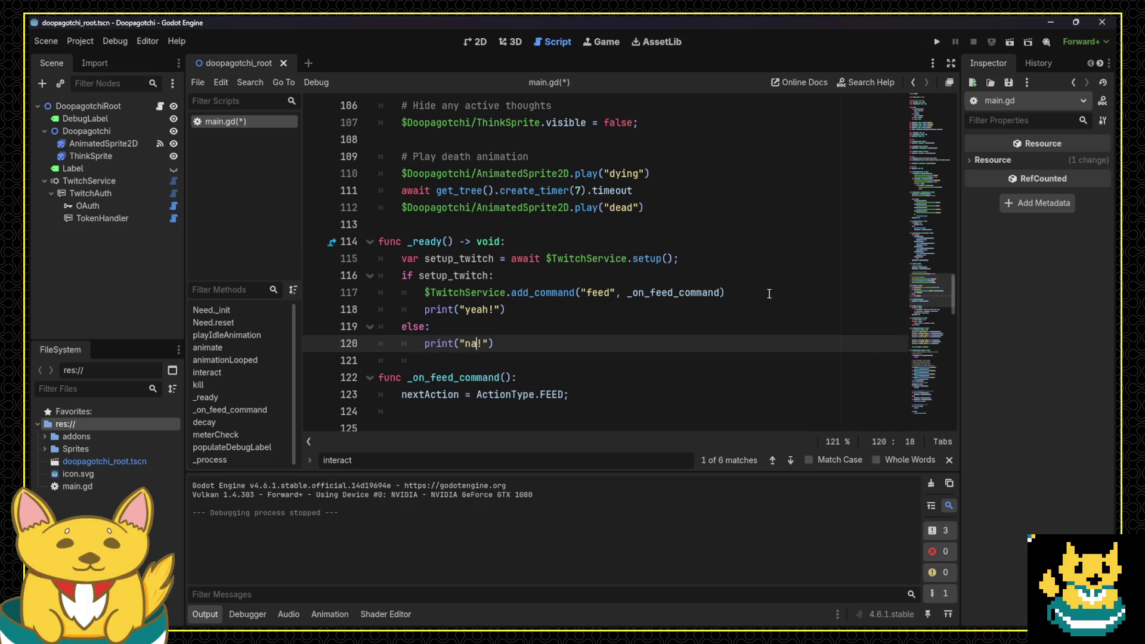
key("ctrl+s")
left_click(769, 275)
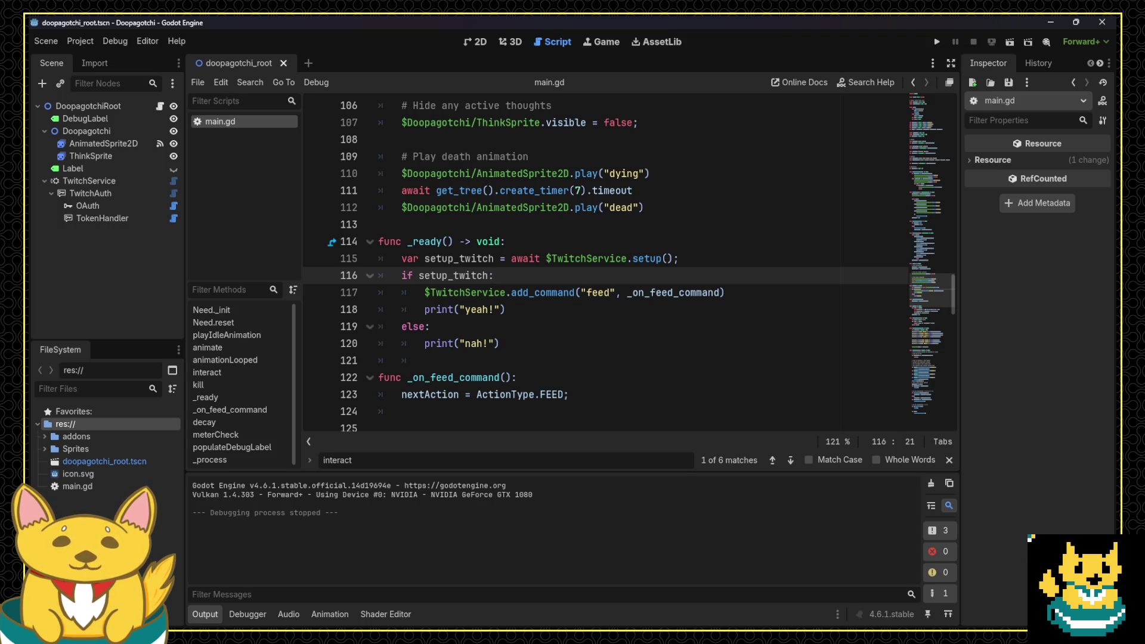
key("F5")
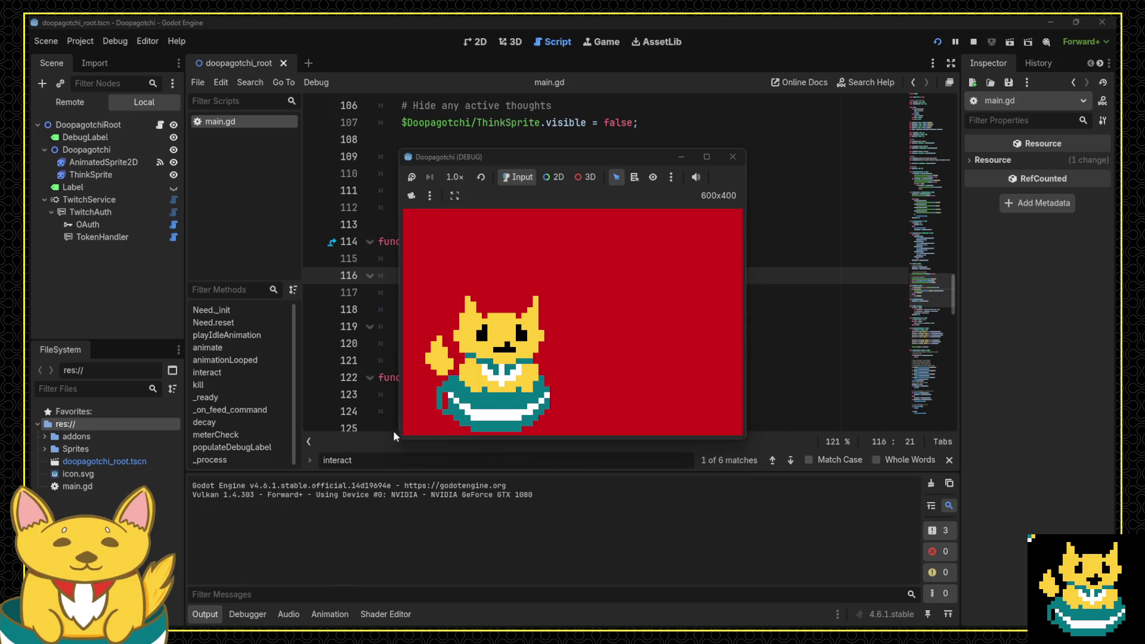
left_click(392, 410)
left_click_drag(419, 273, 500, 314)
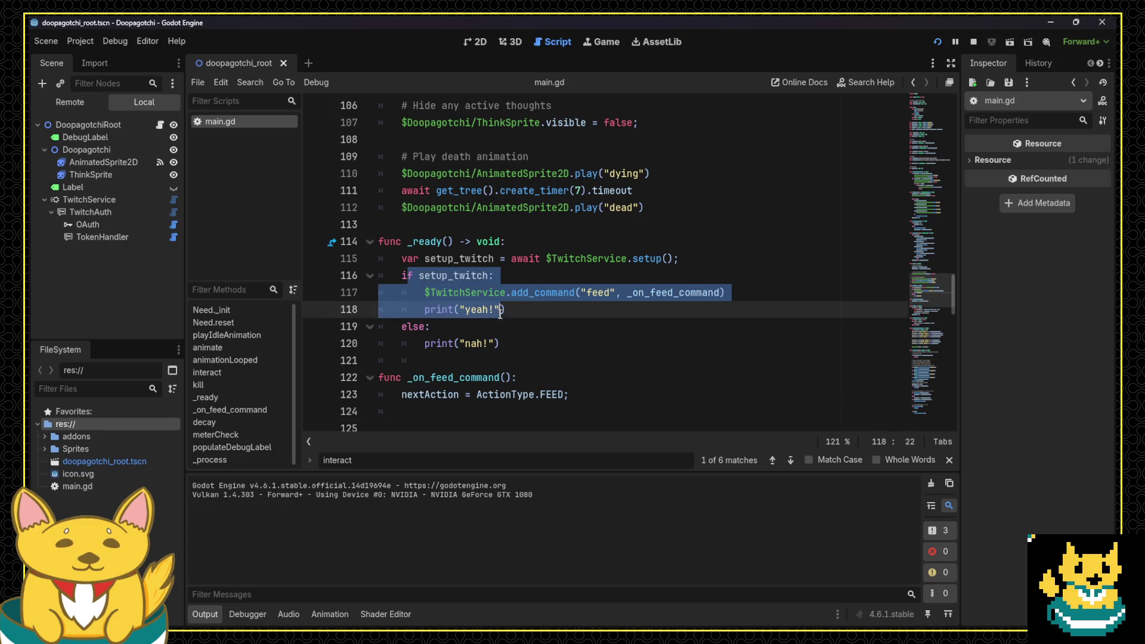
left_click(502, 344)
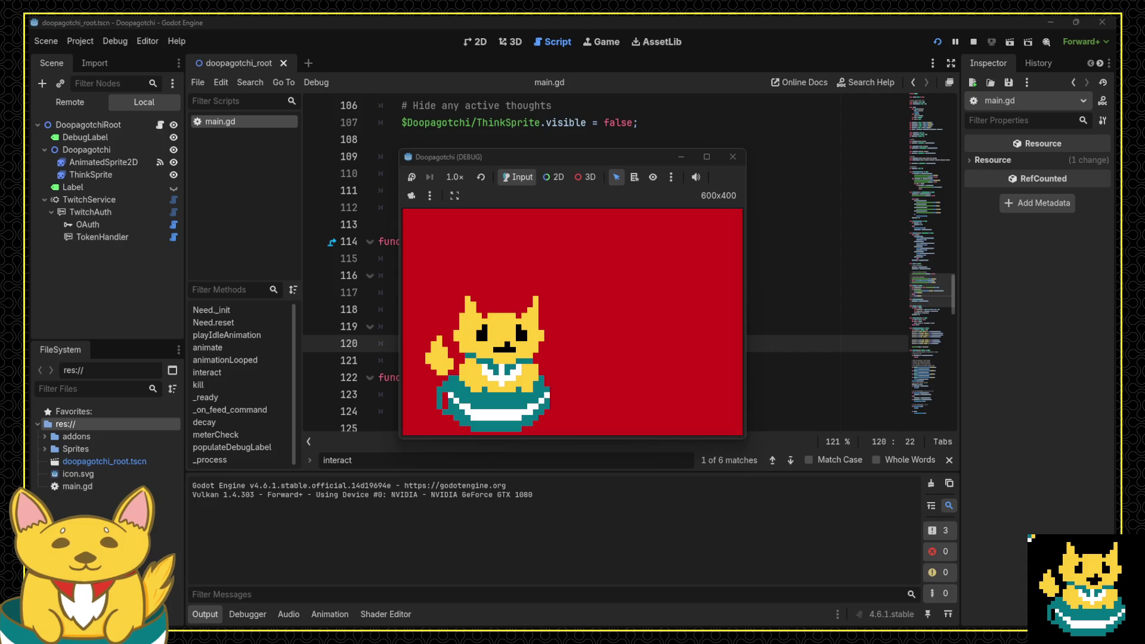
Bring the editor in front of the game and check the Output shows "yeah!".
left_click(299, 520)
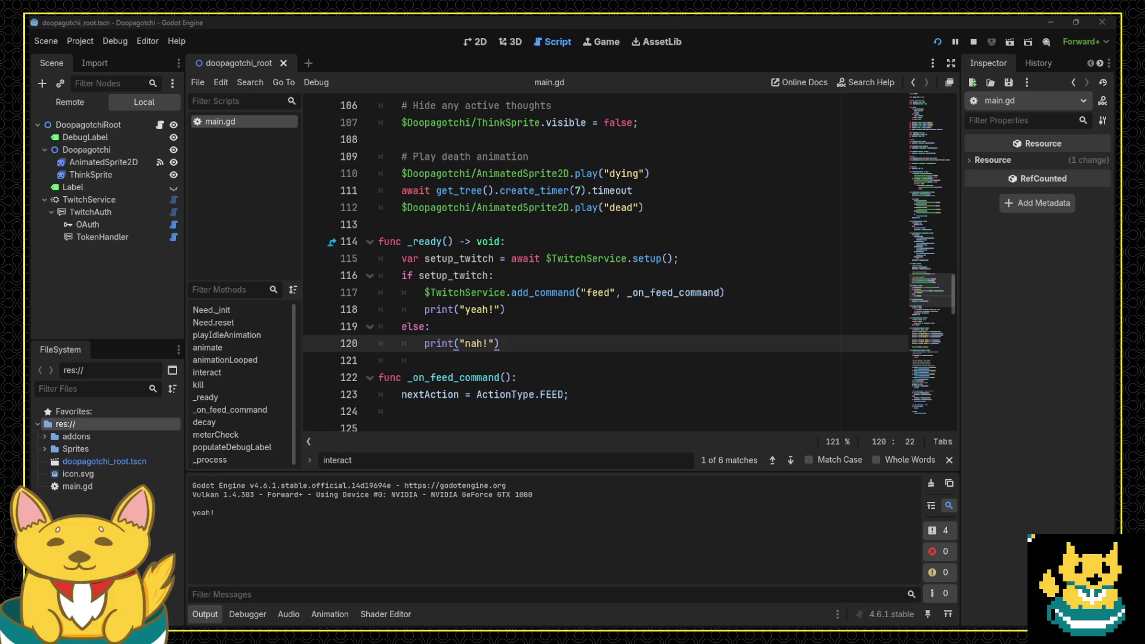
left_click(592, 292)
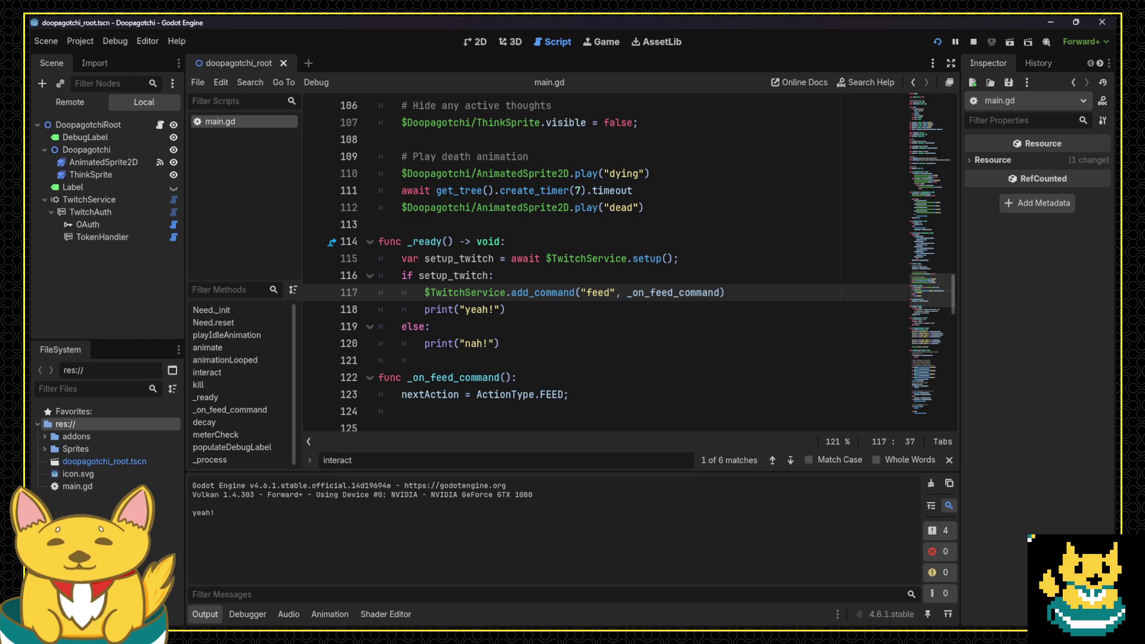
Open Project > Tools > Twitcher Setup, go to Authorization, and start authorizing the editor.
left_click(80, 41)
mouse_move(185, 166)
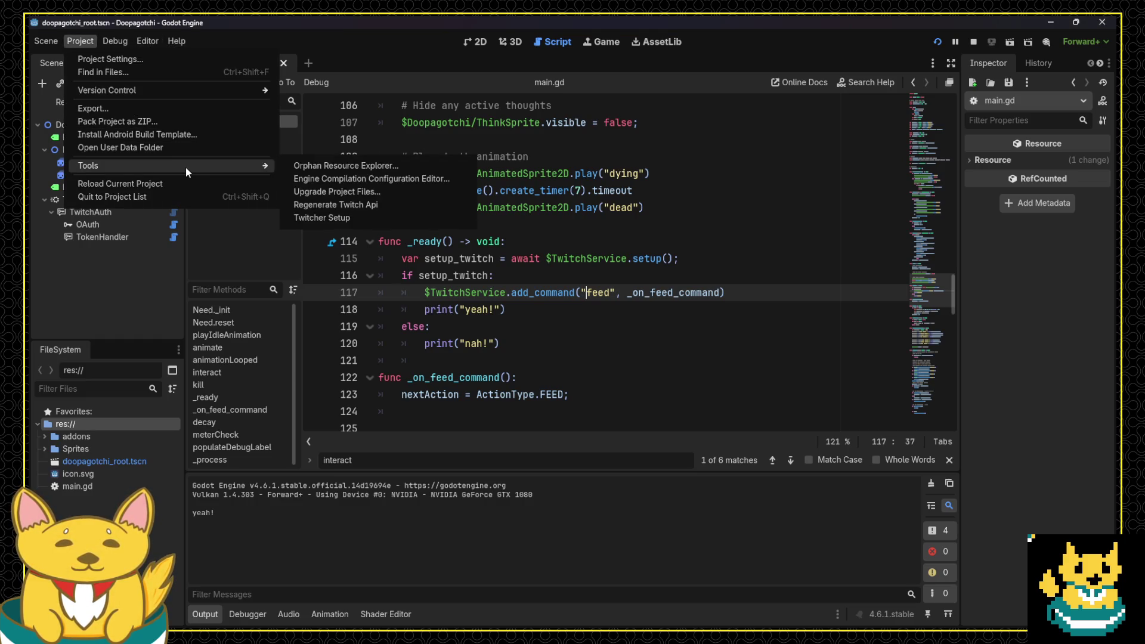
left_click(383, 217)
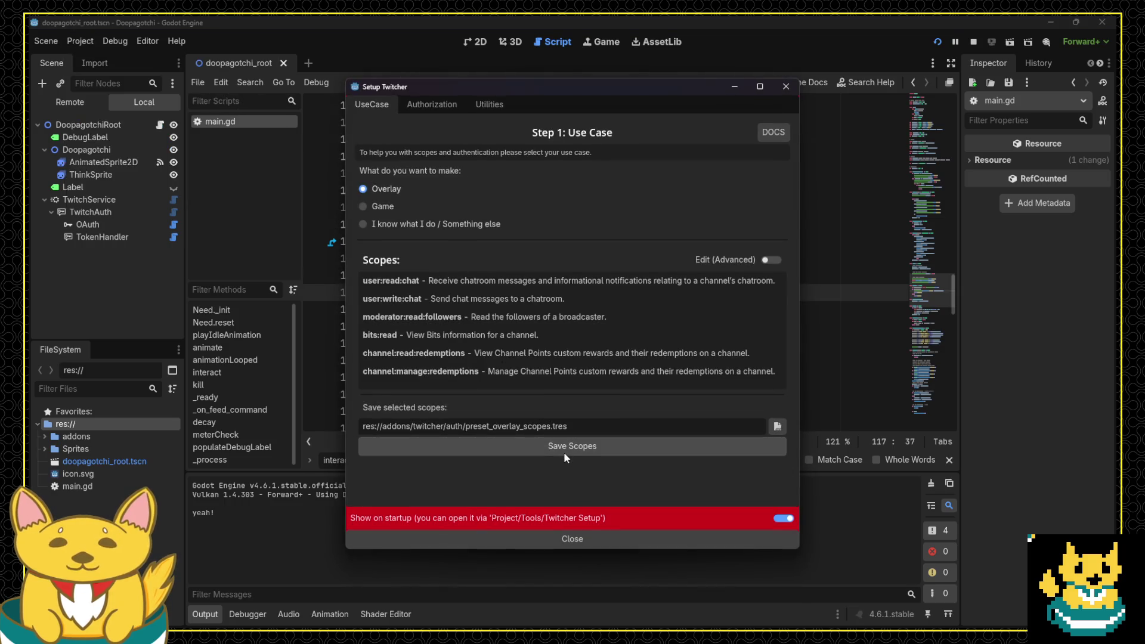
left_click(450, 113)
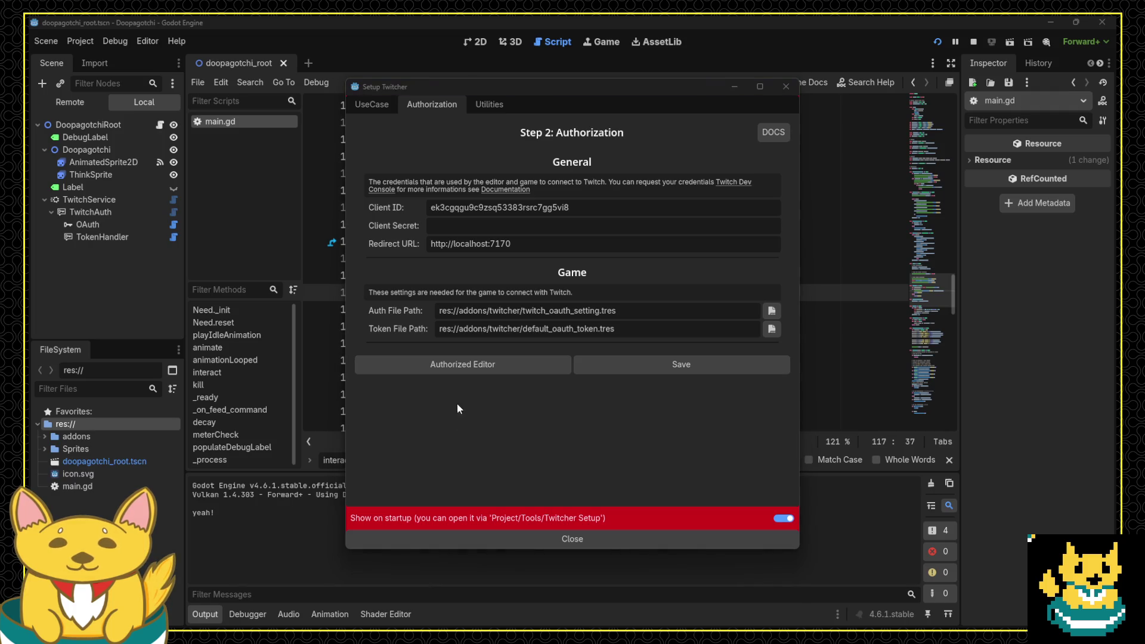
left_click(460, 365)
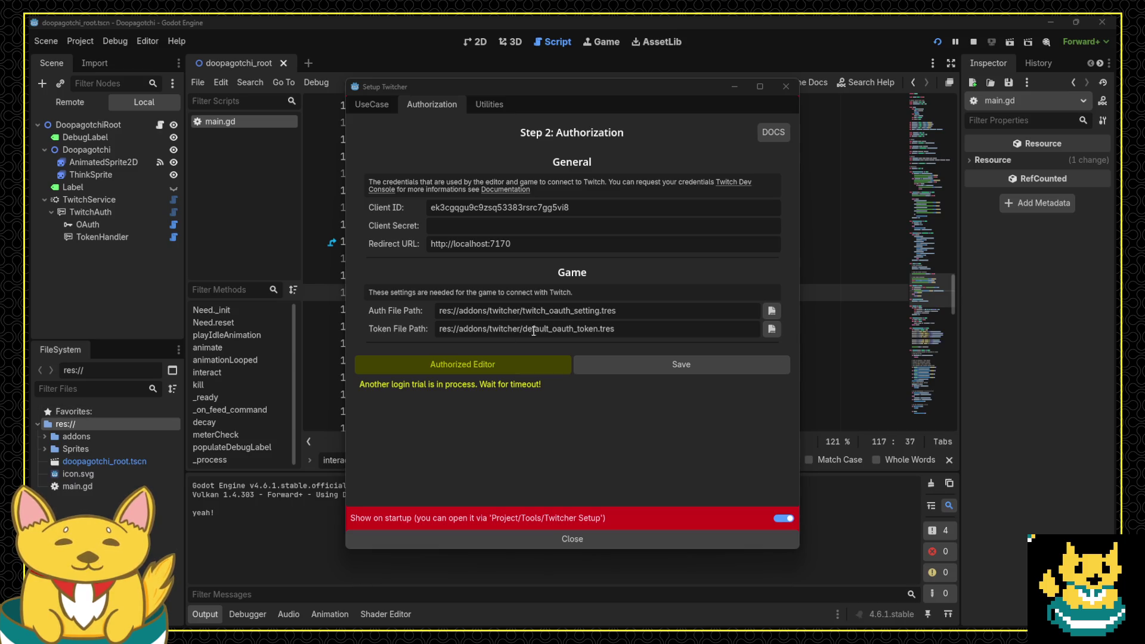
Select the Redirect URL field, then close the Twitcher Setup dialog with Escape.
left_click(528, 243)
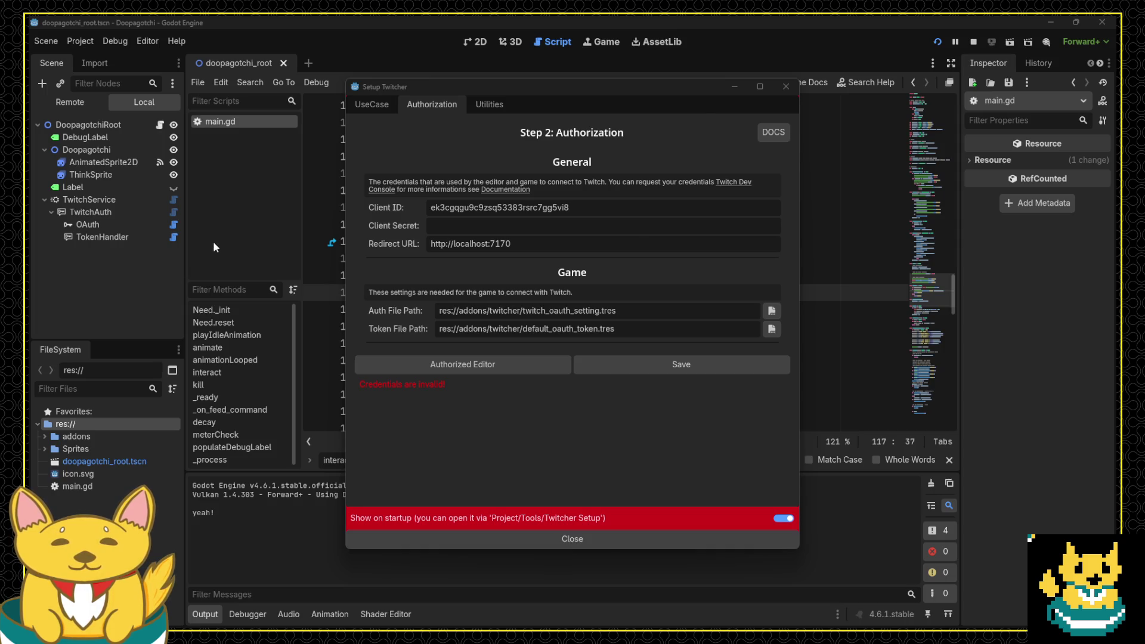
key("Escape")
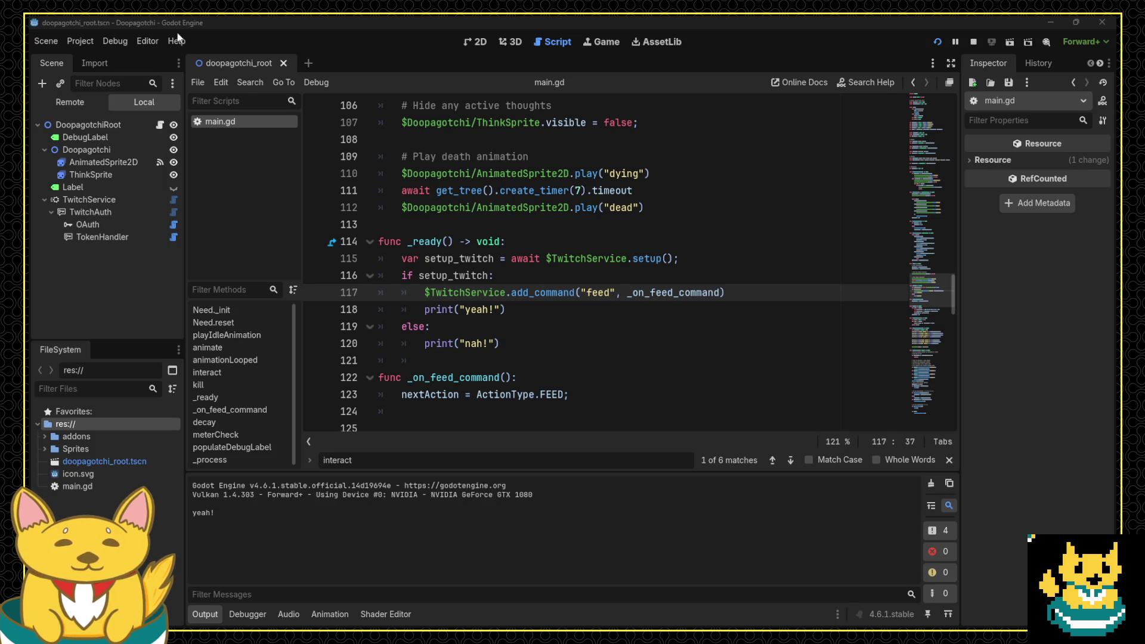
Reopen Twitcher Setup from Project > Tools, landing on Step 2: Authorization with invalid credentials.
left_click(108, 42)
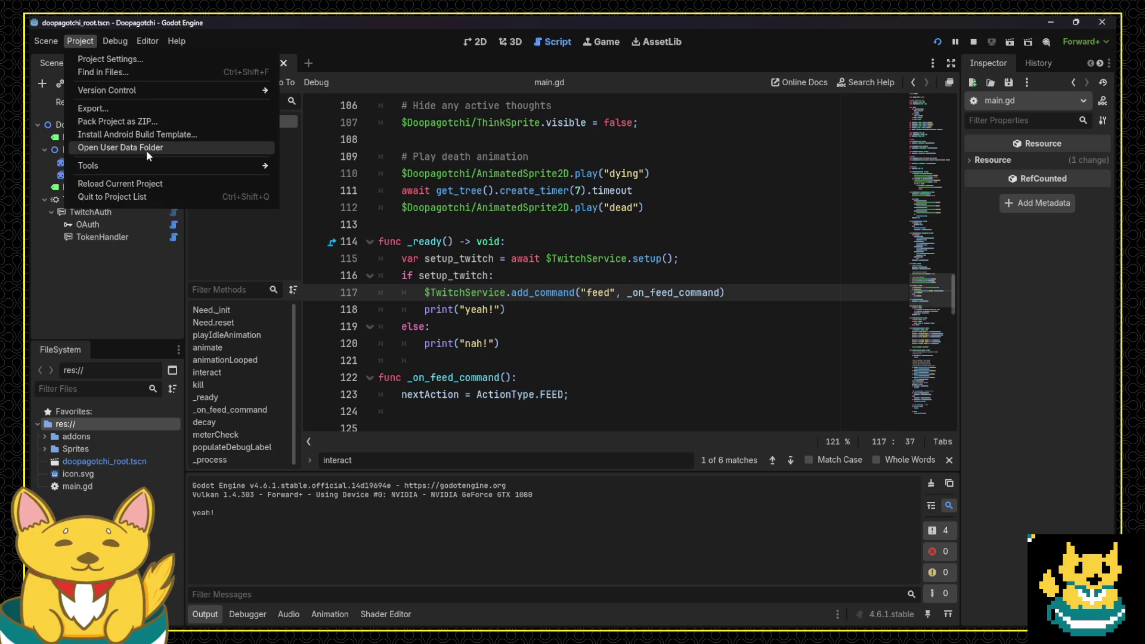
mouse_move(191, 163)
left_click(378, 215)
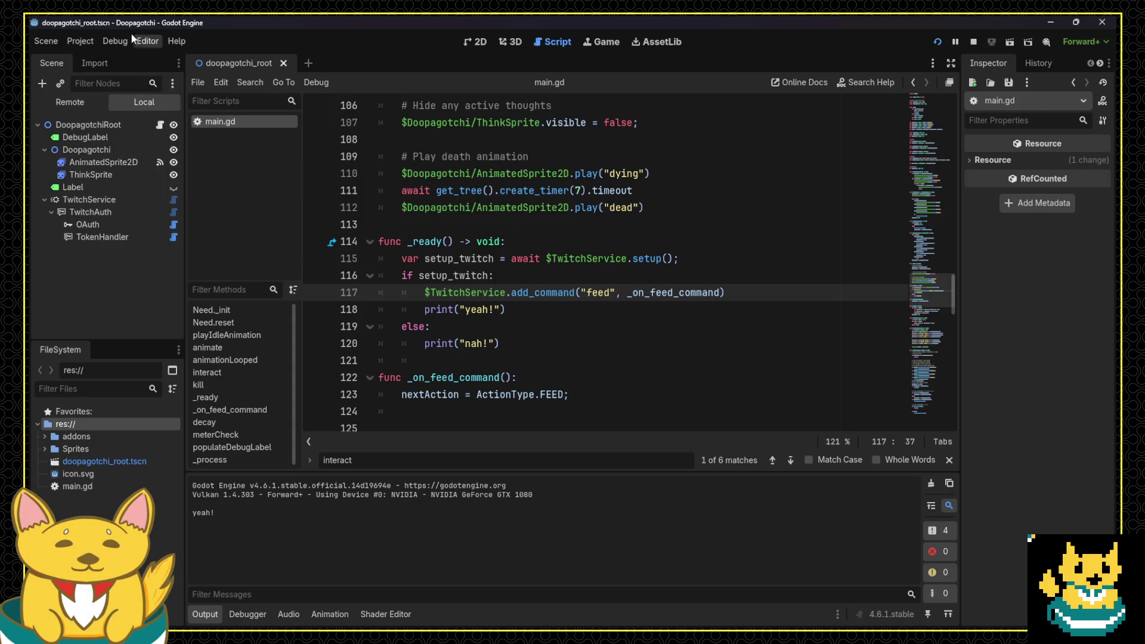
left_click(80, 42)
mouse_move(149, 167)
left_click(351, 220)
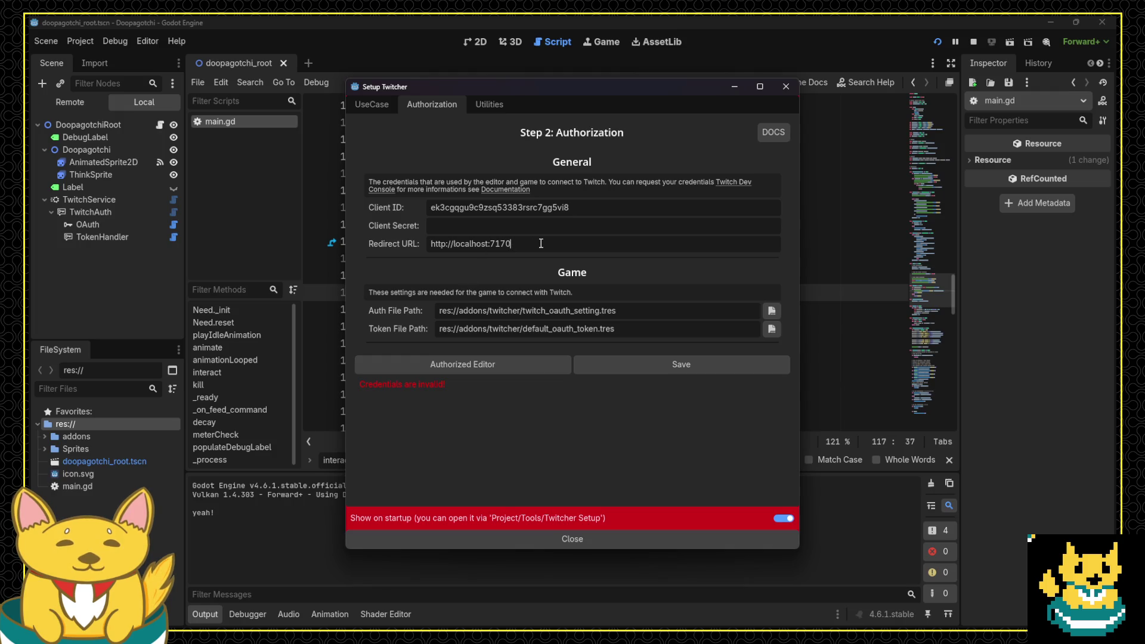
left_click_drag(541, 244, 289, 231)
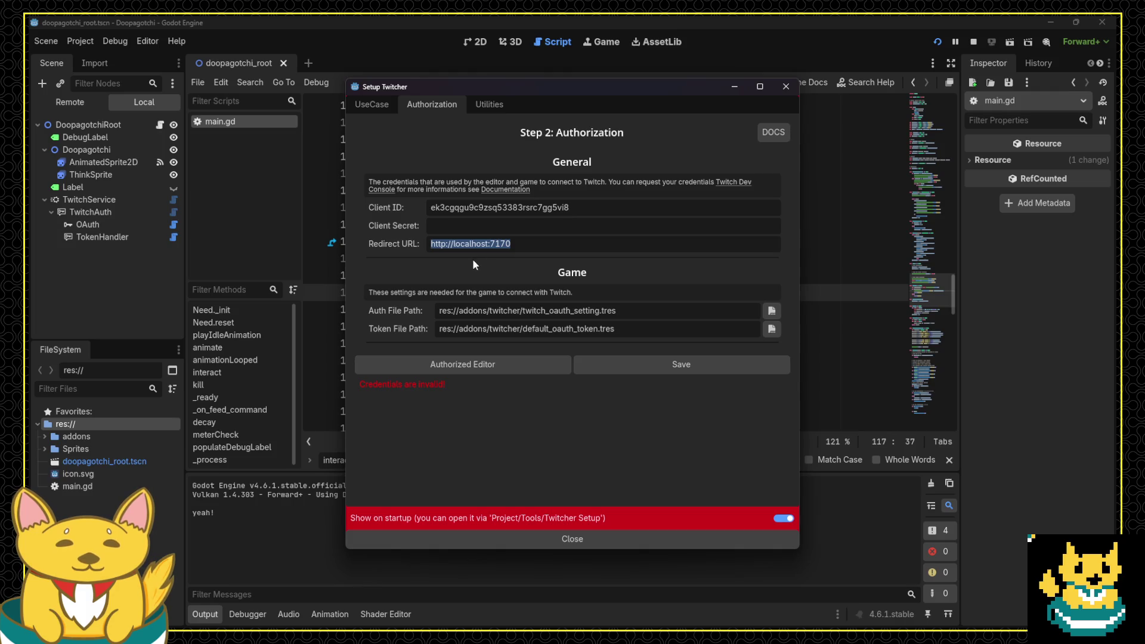
left_click(492, 104)
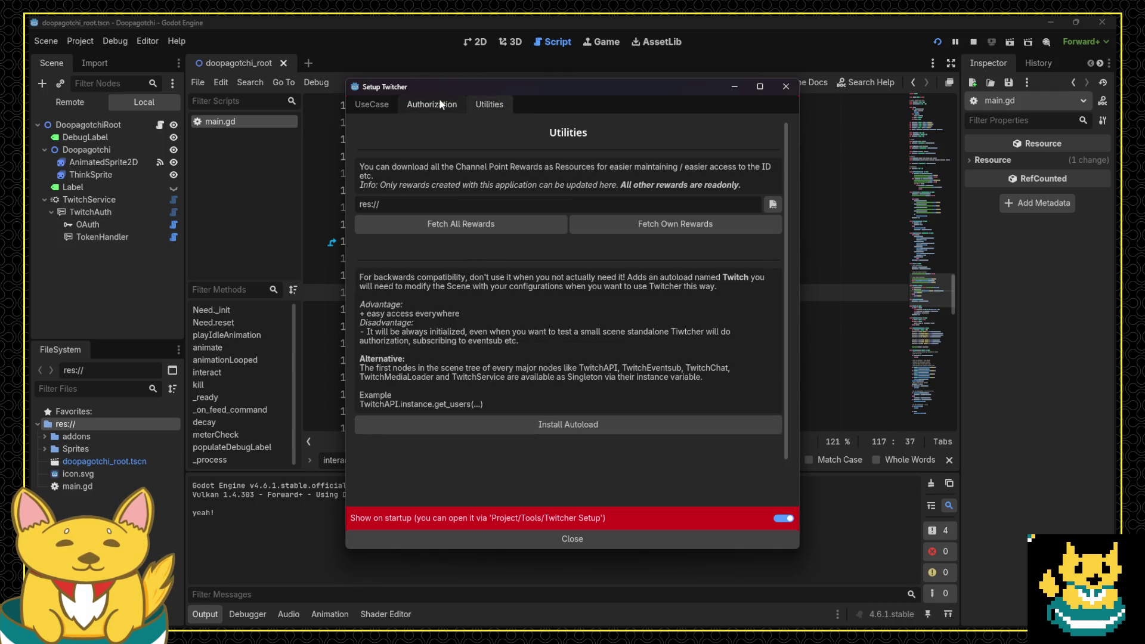
left_click(372, 103)
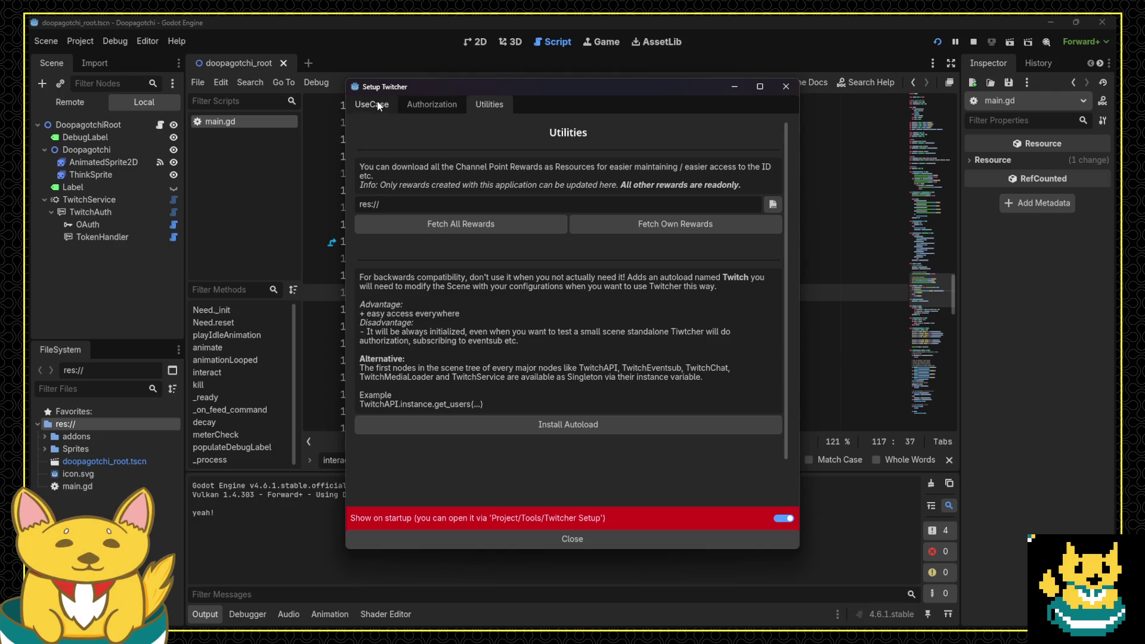
left_click(448, 104)
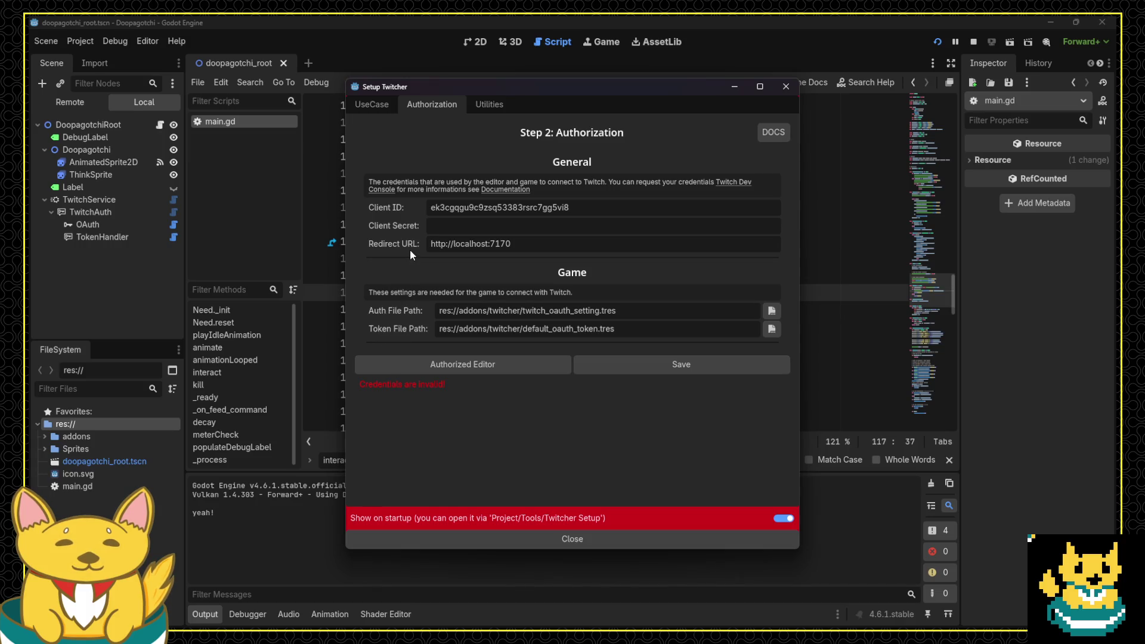
left_click(657, 370)
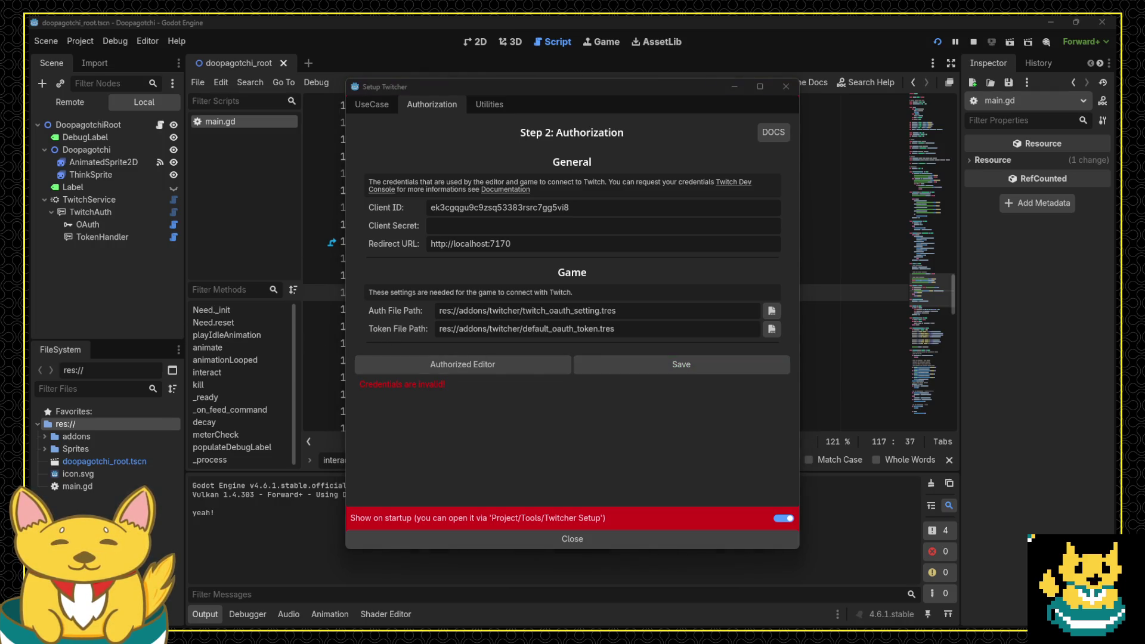
left_click(459, 372)
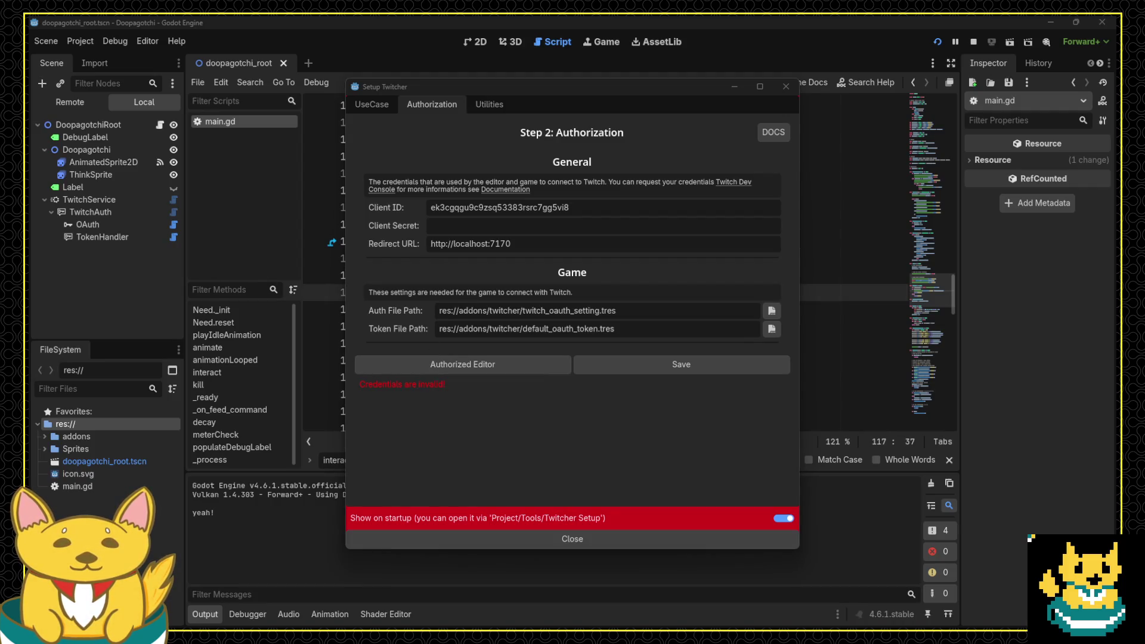
left_click(439, 371)
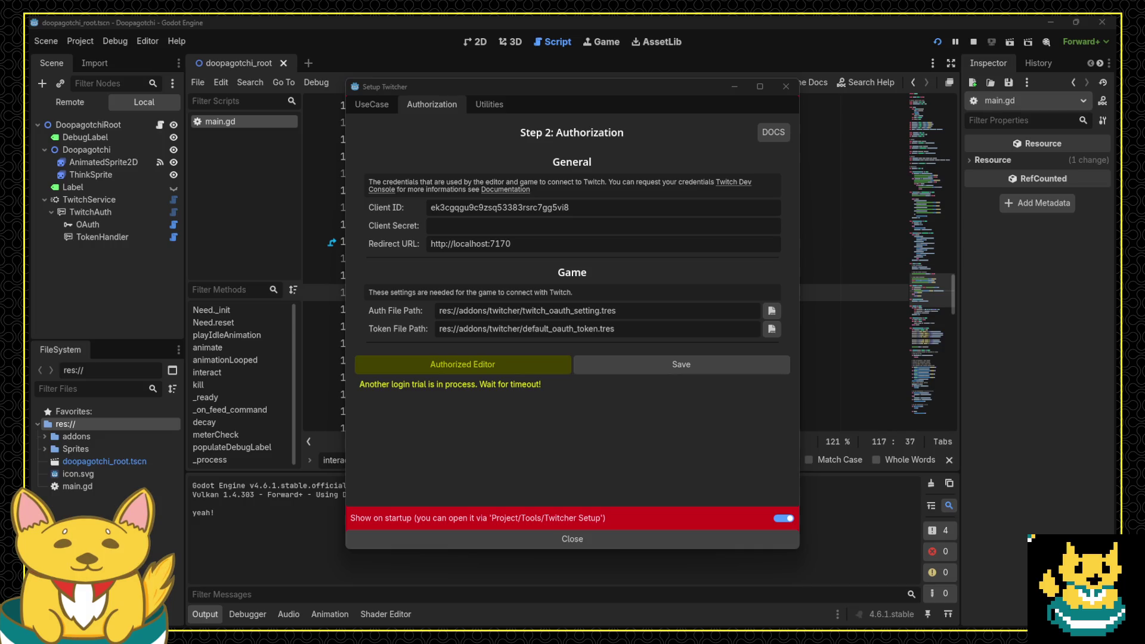
left_click_drag(513, 244, 373, 230)
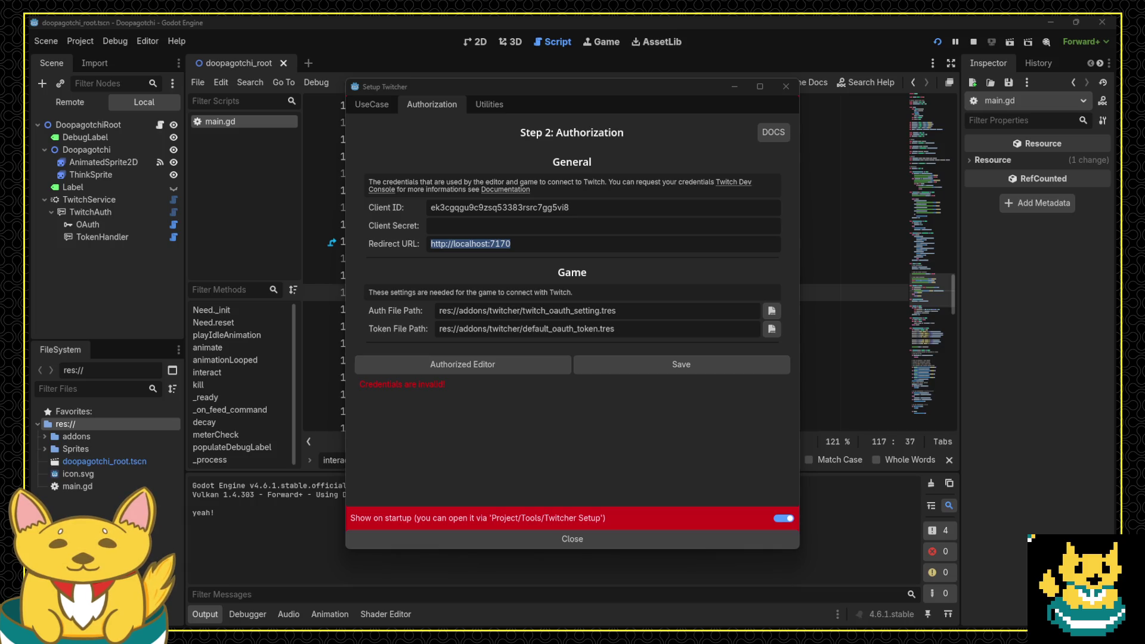
Go back to the Twitcher use-case settings page, then open the Project menu.
left_click(386, 104)
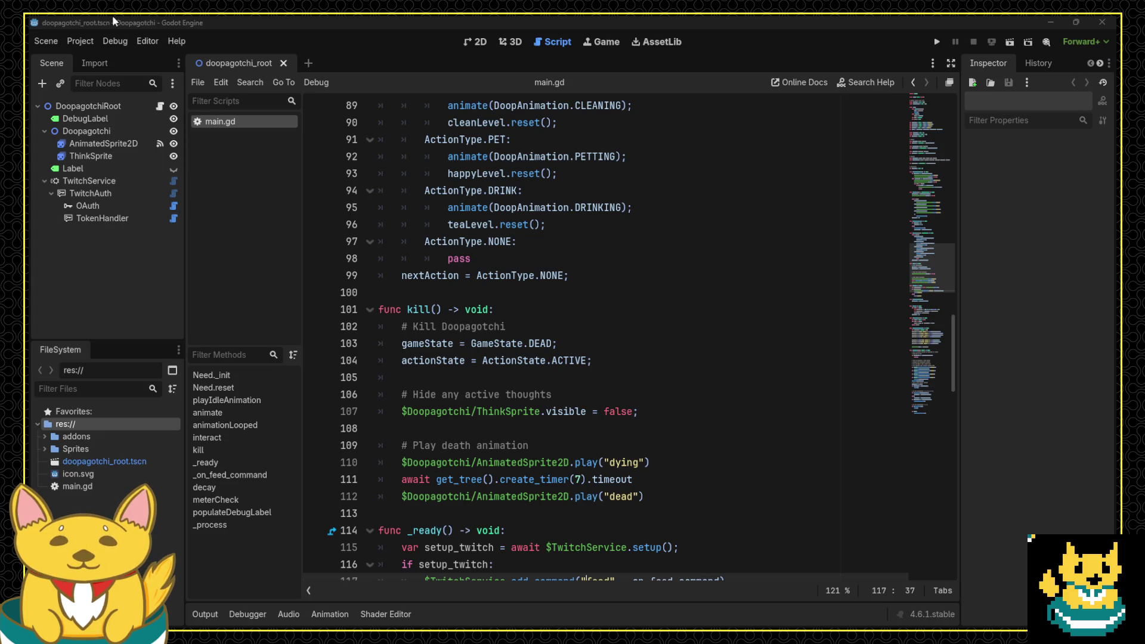
left_click(92, 42)
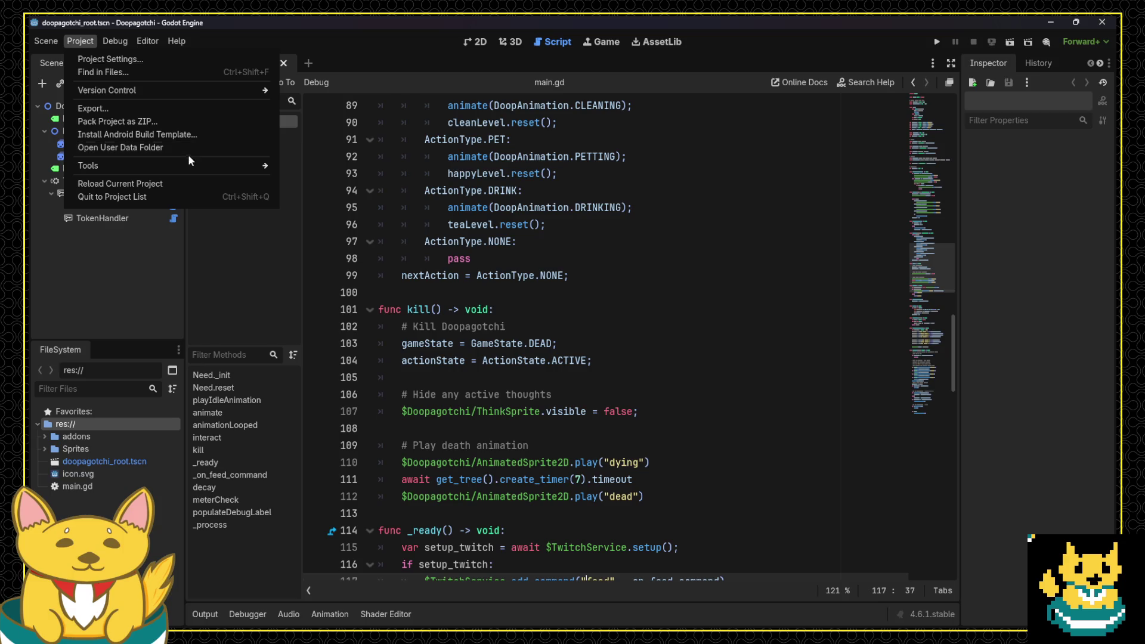
Launch the Twitcher Setup dialog from the Project > Tools menu.
mouse_move(238, 166)
left_click(382, 219)
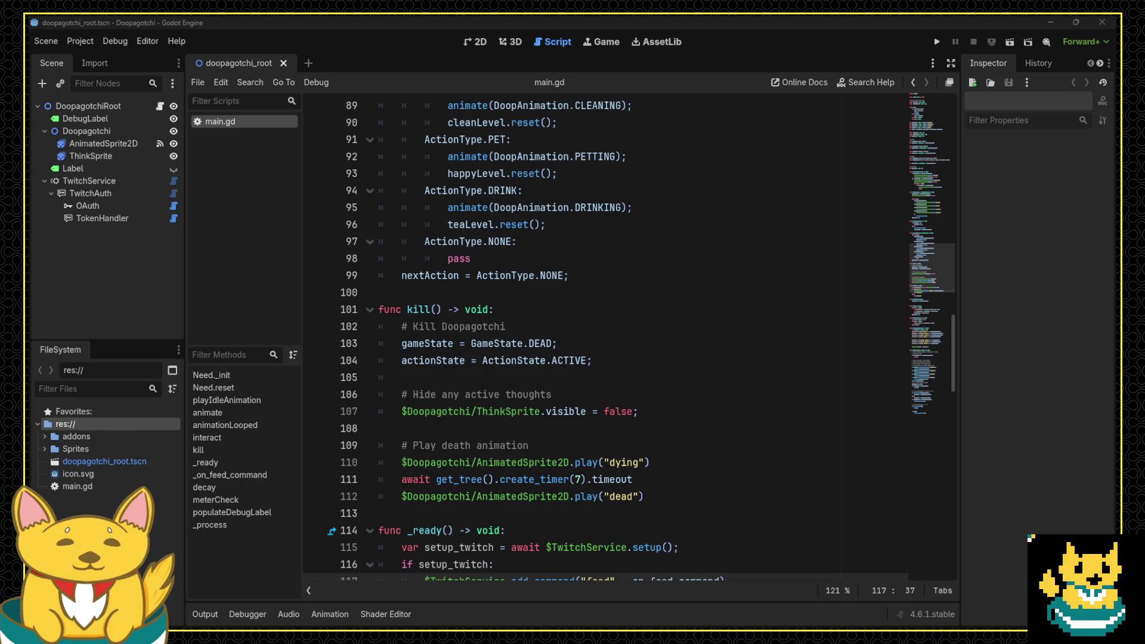
Show the Debugger panel below main.gd and briefly select lines 99–104 of the interact code.
left_click(254, 620)
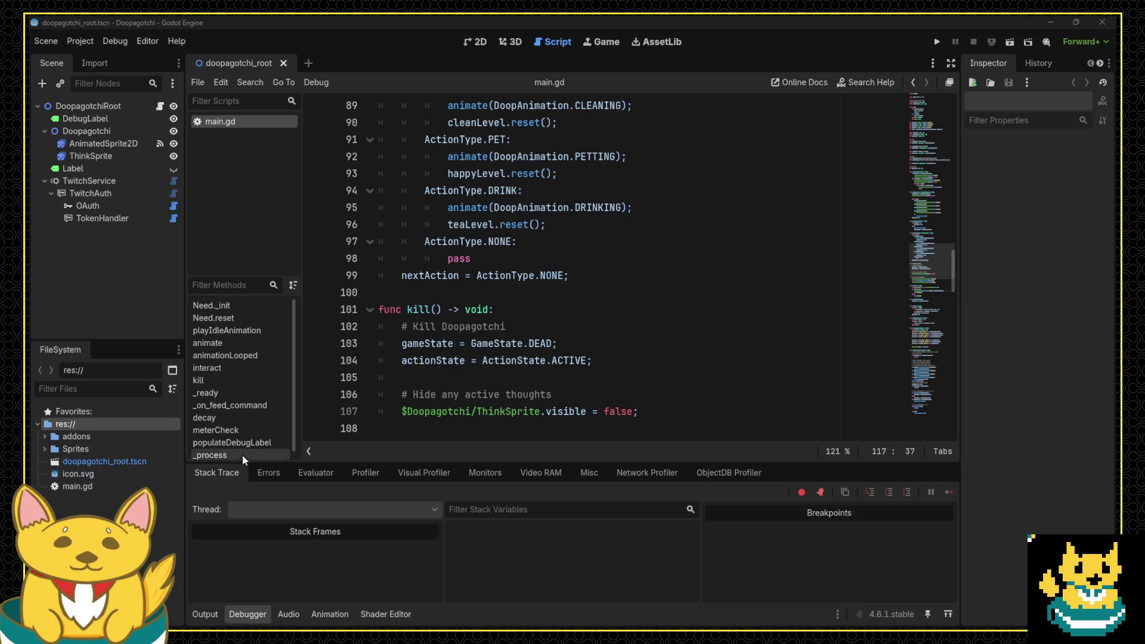
left_click(650, 275)
key("shift+Down")
key("shift+Down")
key("shift+Down")
left_click(629, 258)
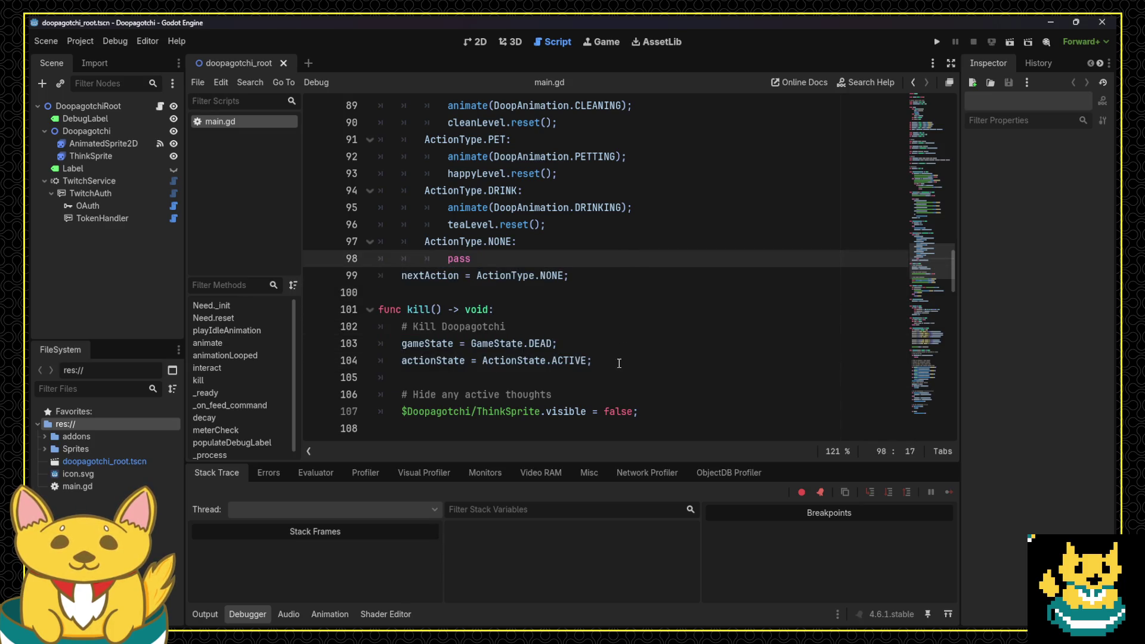
key("alt+Tab")
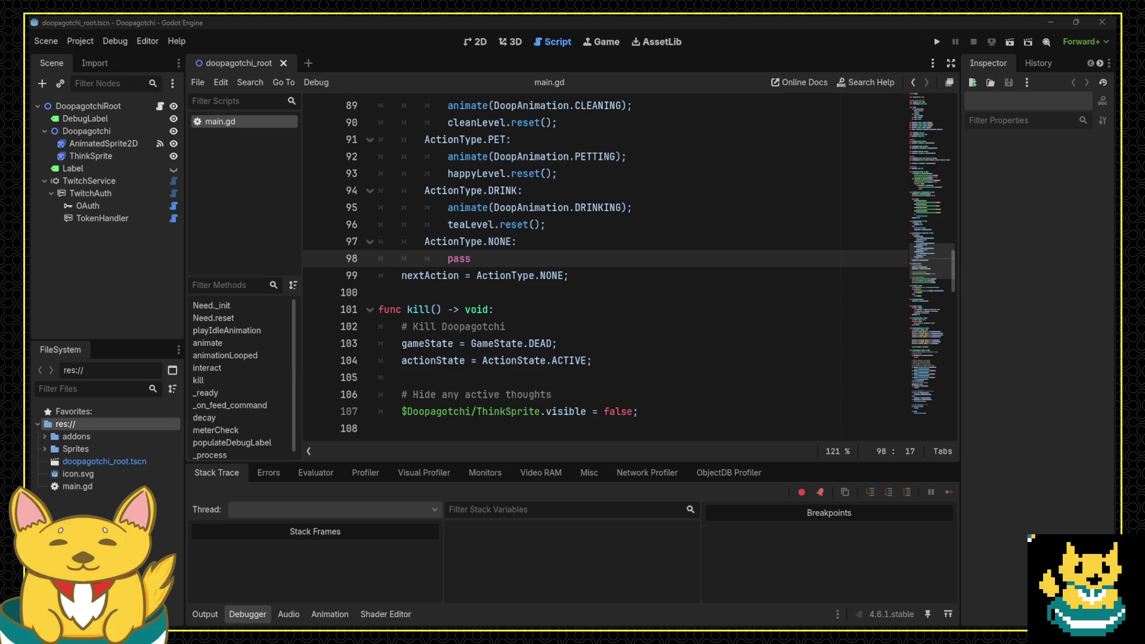
left_click(602, 257)
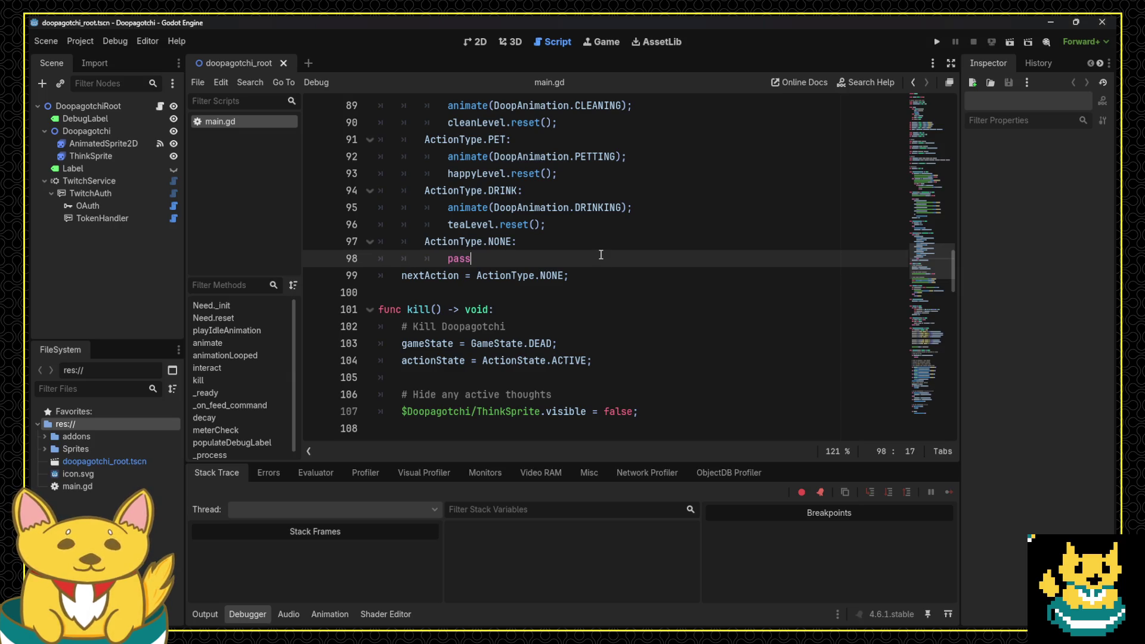
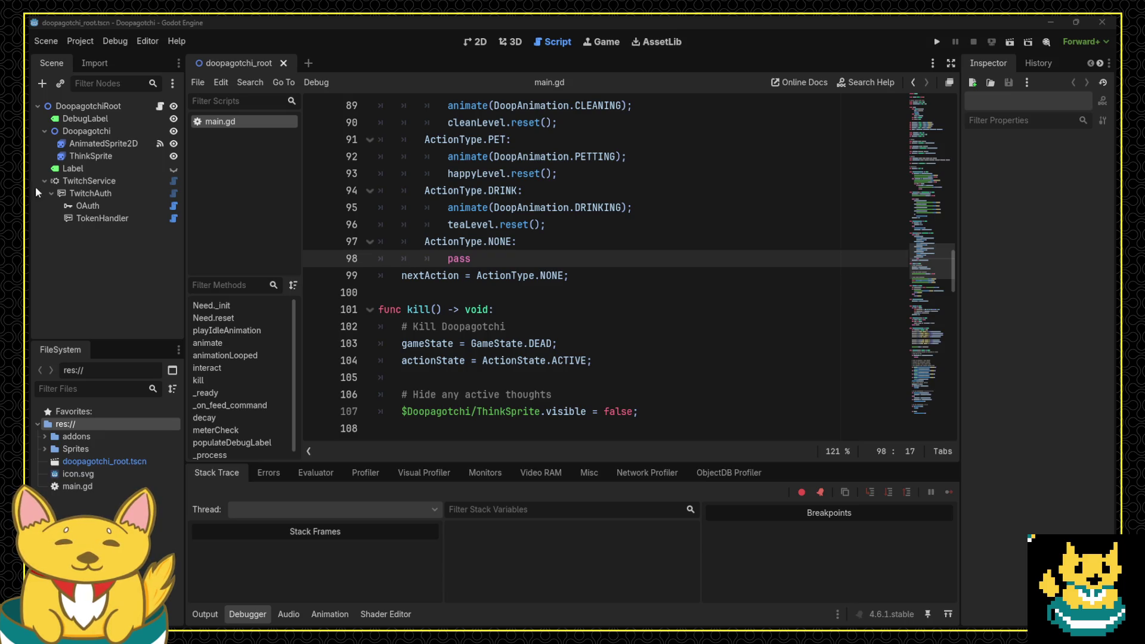
Select the TwitchService node and run the Doopagotchi project to test the Twitch connection.
left_click(104, 185)
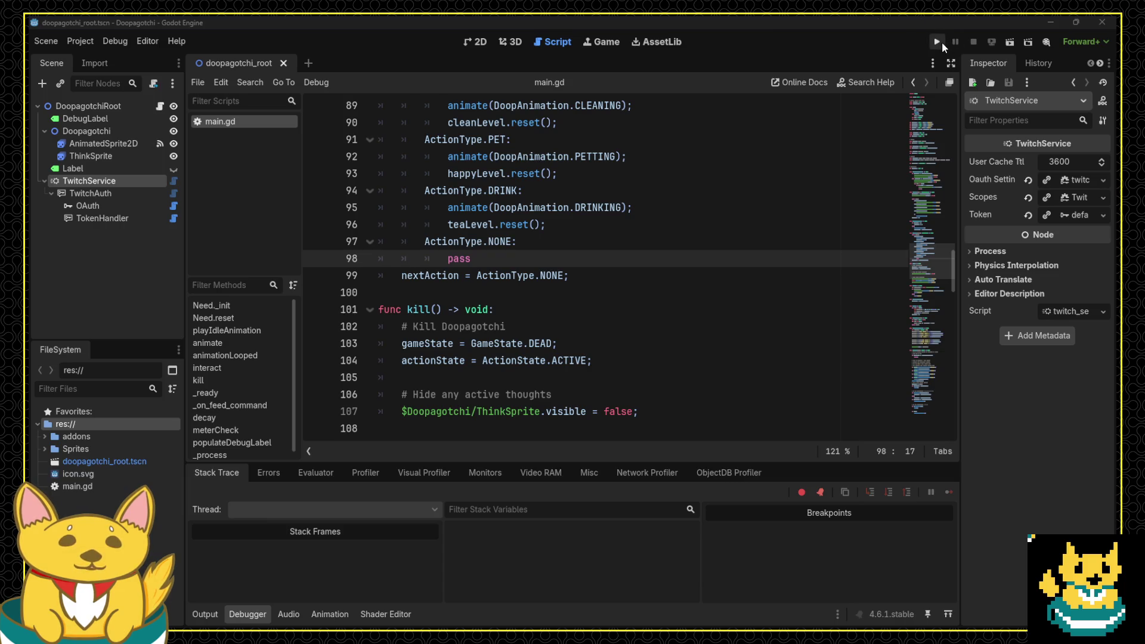
left_click(940, 41)
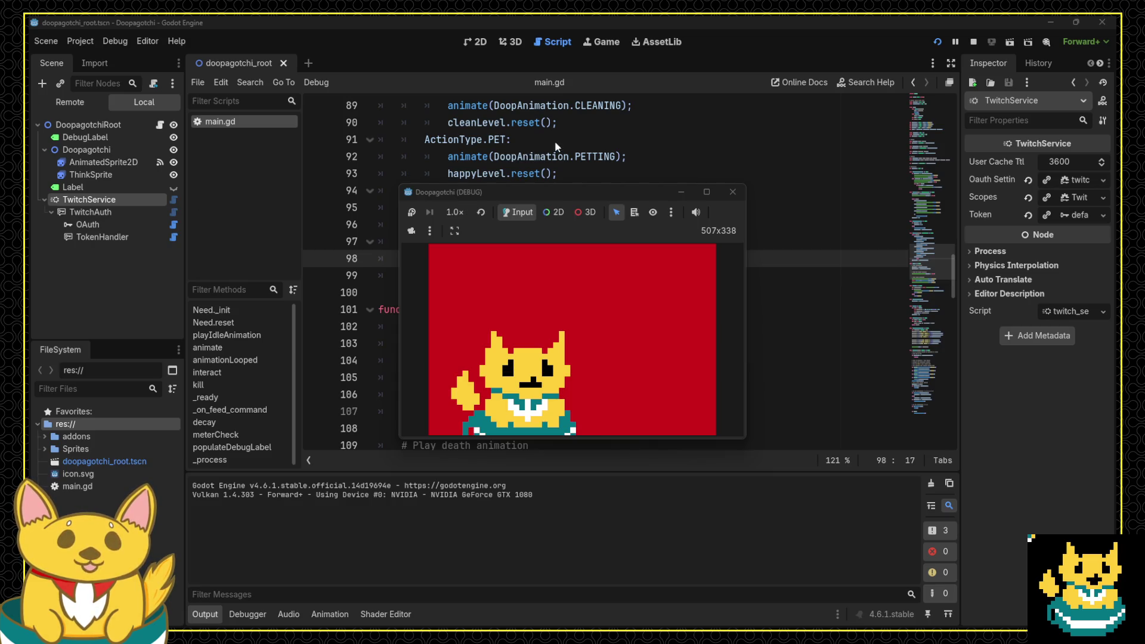
mouse_move(545, 191)
left_mouse_down()
mouse_move(719, 166)
mouse_move(690, 168)
left_mouse_up()
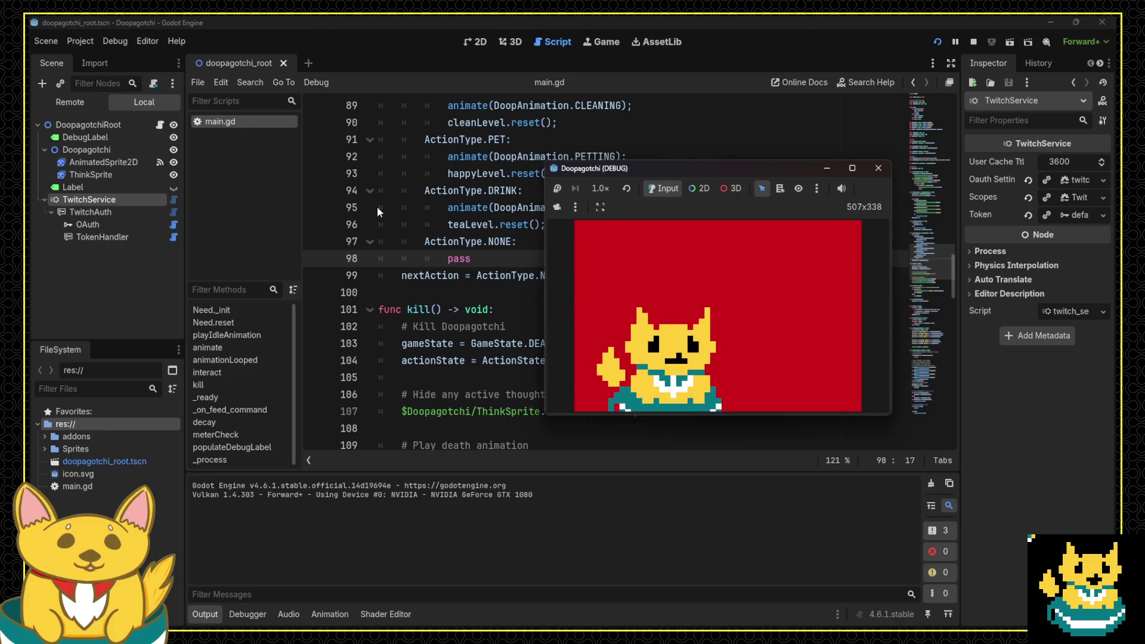
scroll(398, 209, "down", 13)
scroll(406, 219, "down", 9)
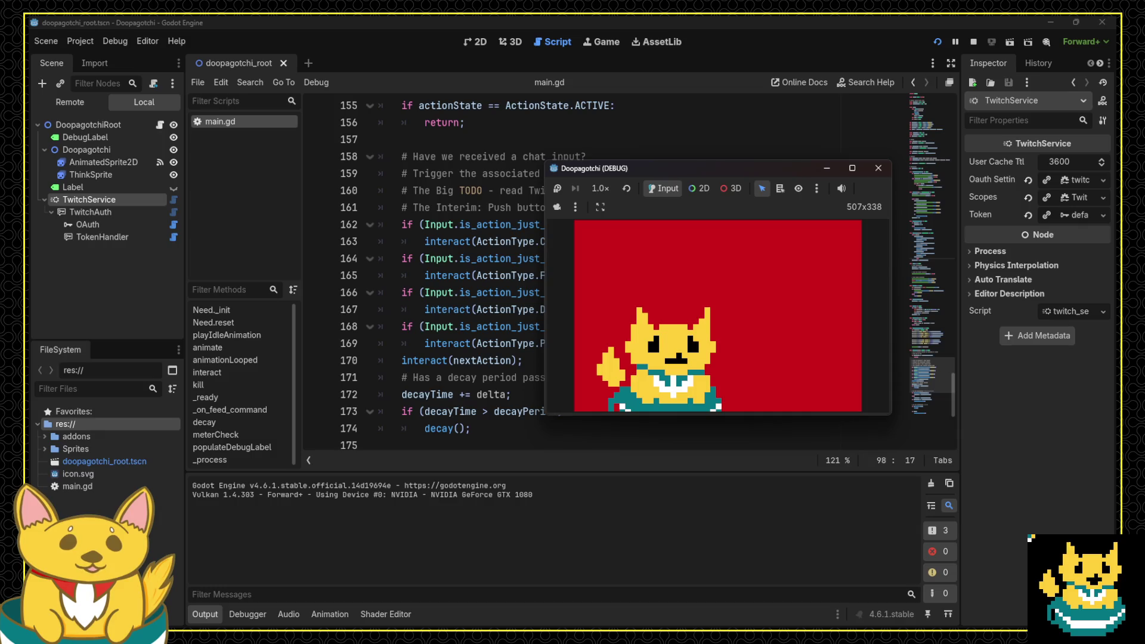
scroll(538, 252, "down", 5)
scroll(534, 258, "up", 16)
scroll(470, 360, "up", 5)
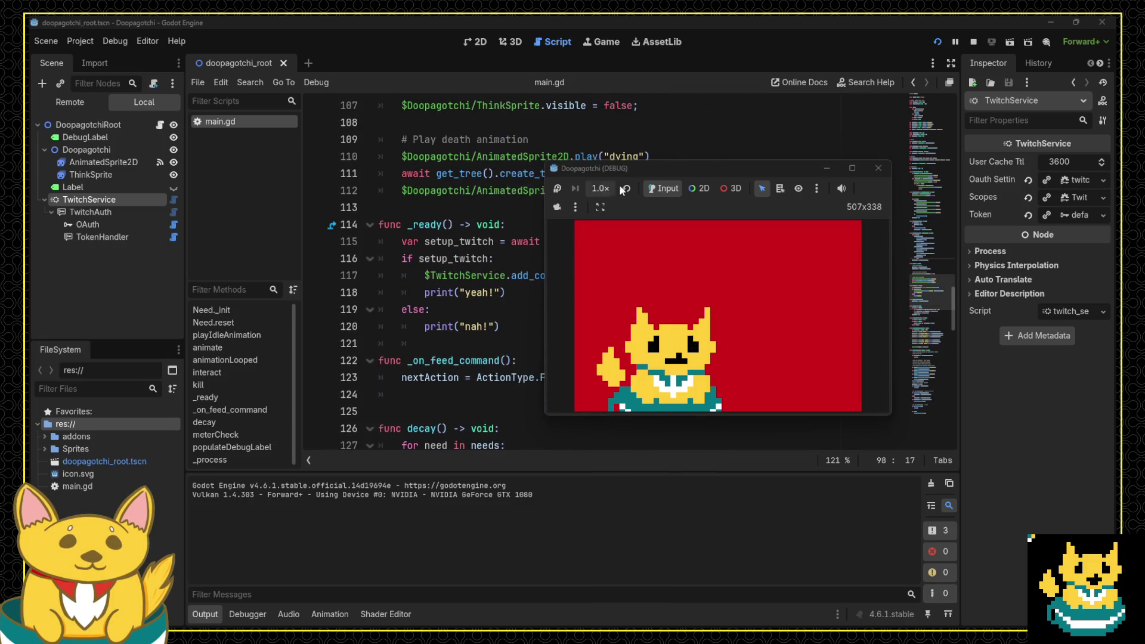
Move the game window aside so the Output log showing 'yeah!' is visible.
mouse_move(640, 167)
left_mouse_down()
mouse_move(742, 118)
mouse_move(747, 93)
mouse_move(637, 74)
mouse_move(656, 95)
mouse_move(645, 302)
left_mouse_up()
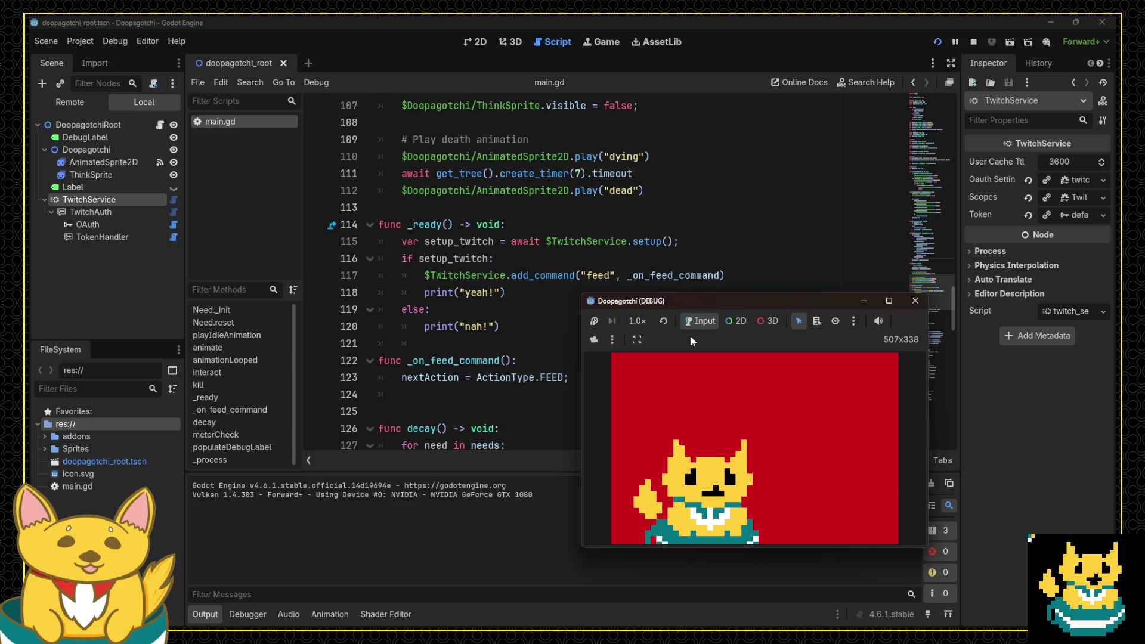
left_click_drag(702, 301, 615, 207)
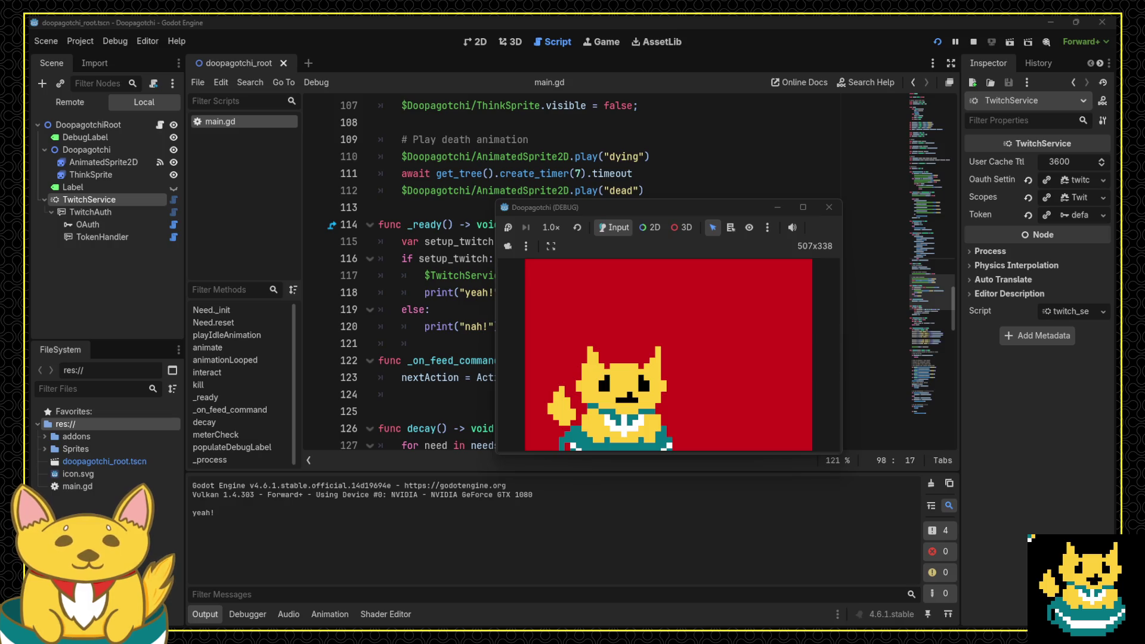
left_click(393, 340)
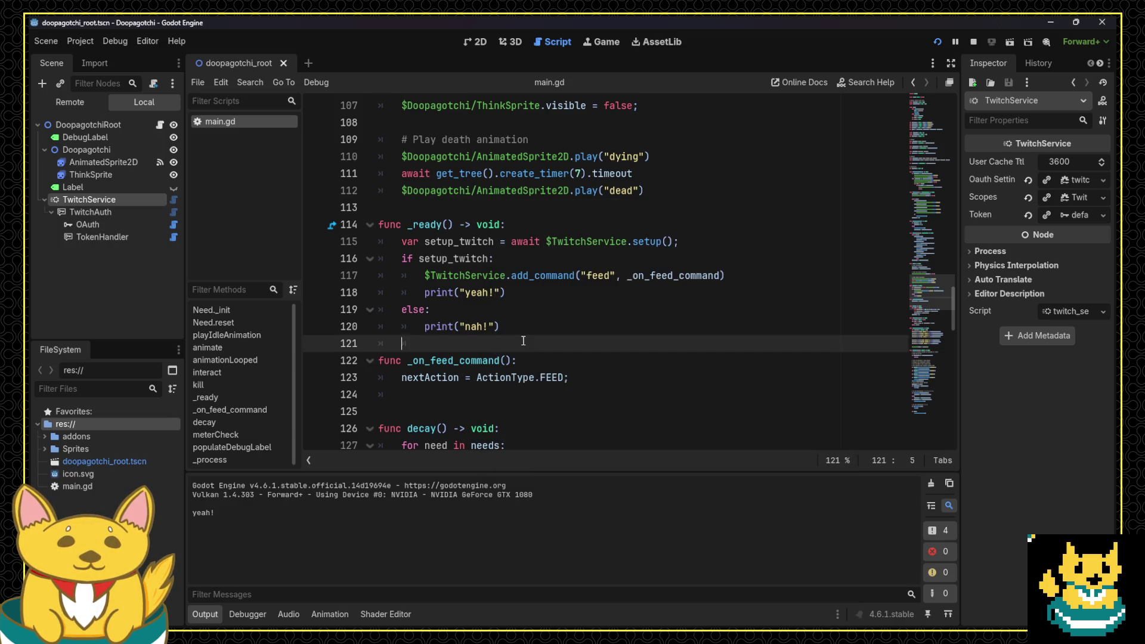
Add print_debug("yeah feed!") on a new line below nextAction in _on_feed_command.
left_click(425, 379)
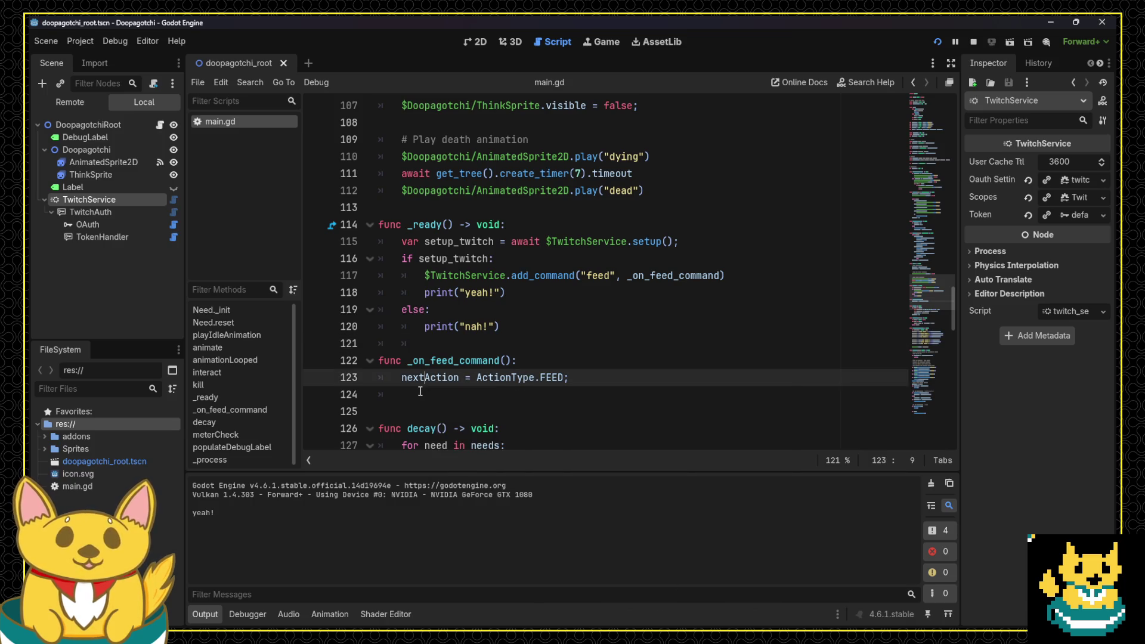
left_click(612, 380)
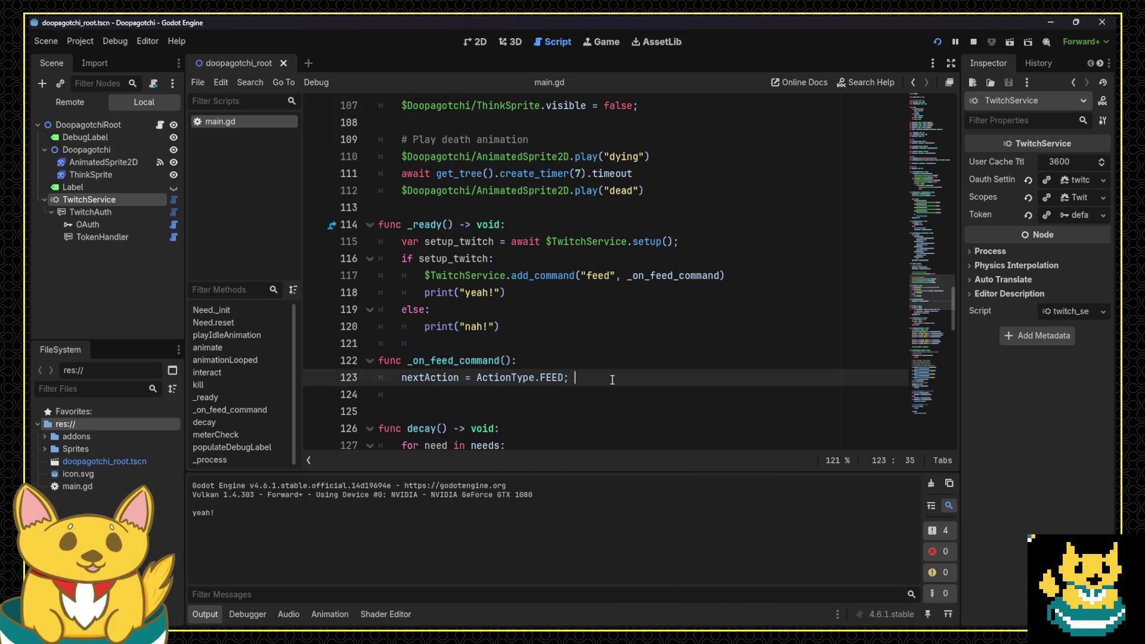
key("Return")
type("print_debug(\"")
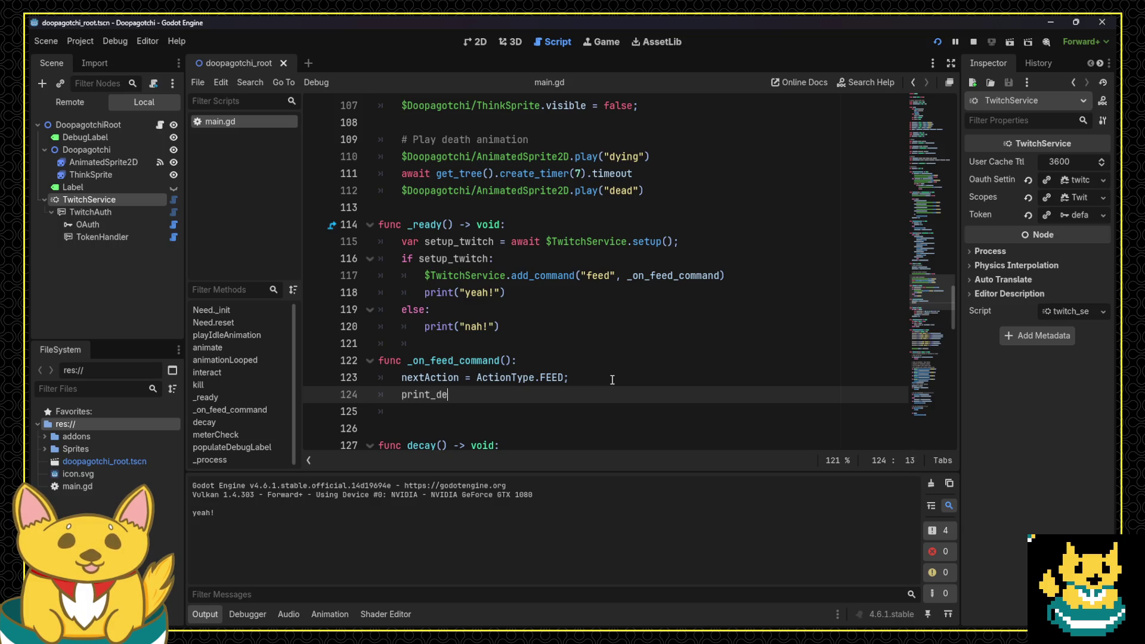
type("yeah!")
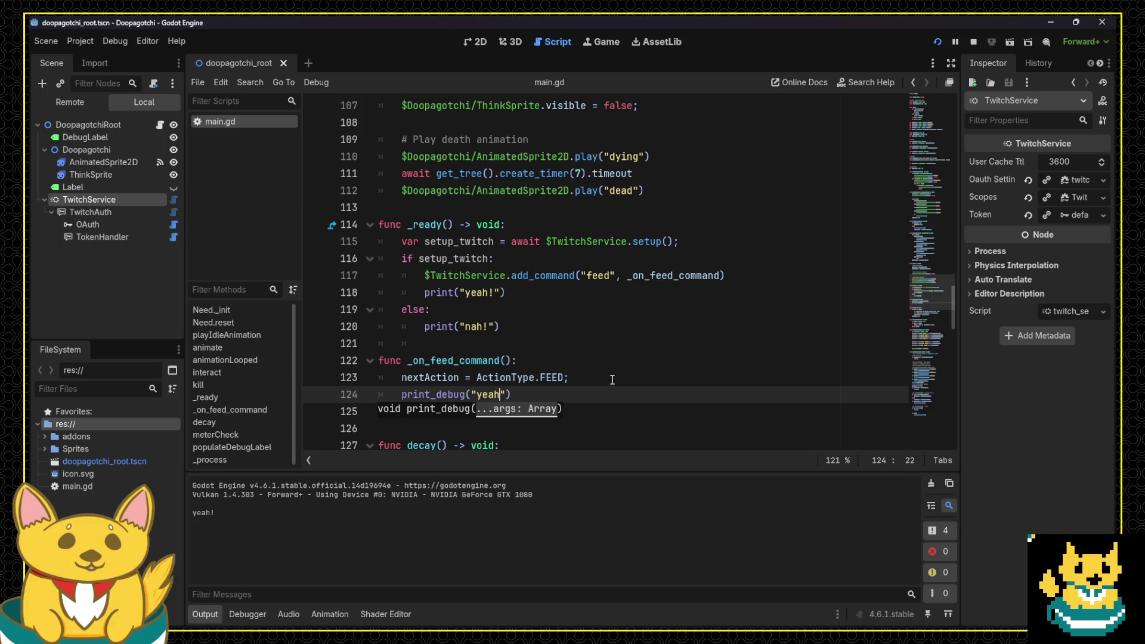
key("Left")
key("Left")
type("feed")
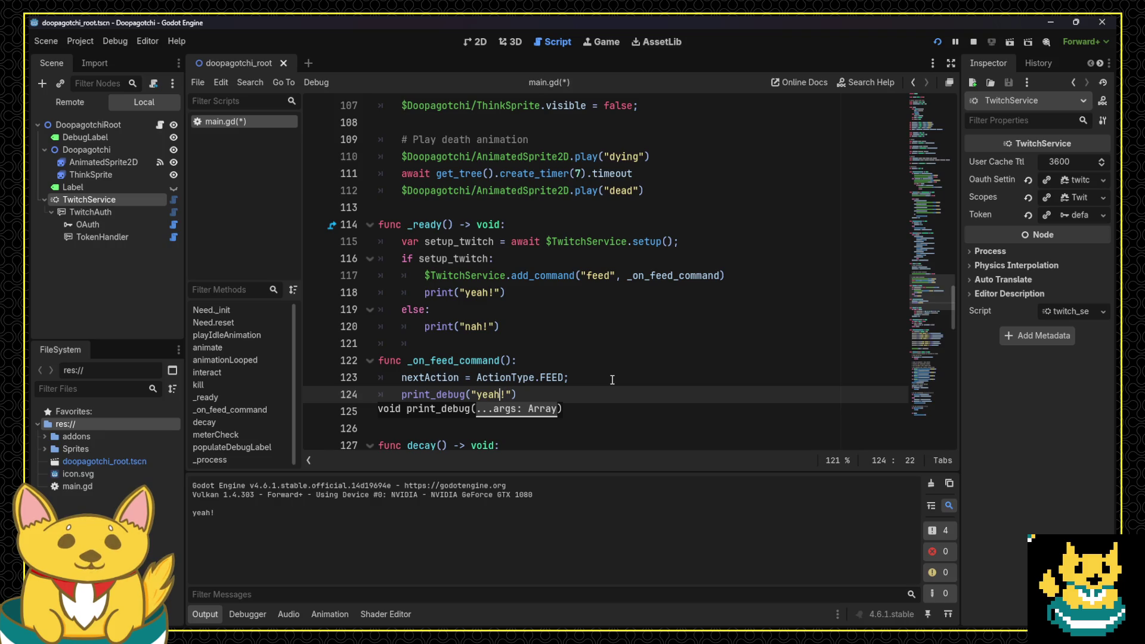
Replace the print("yeah!") call in _ready with print_debug("yeah!").
key("Up")
key("Up")
key("Up")
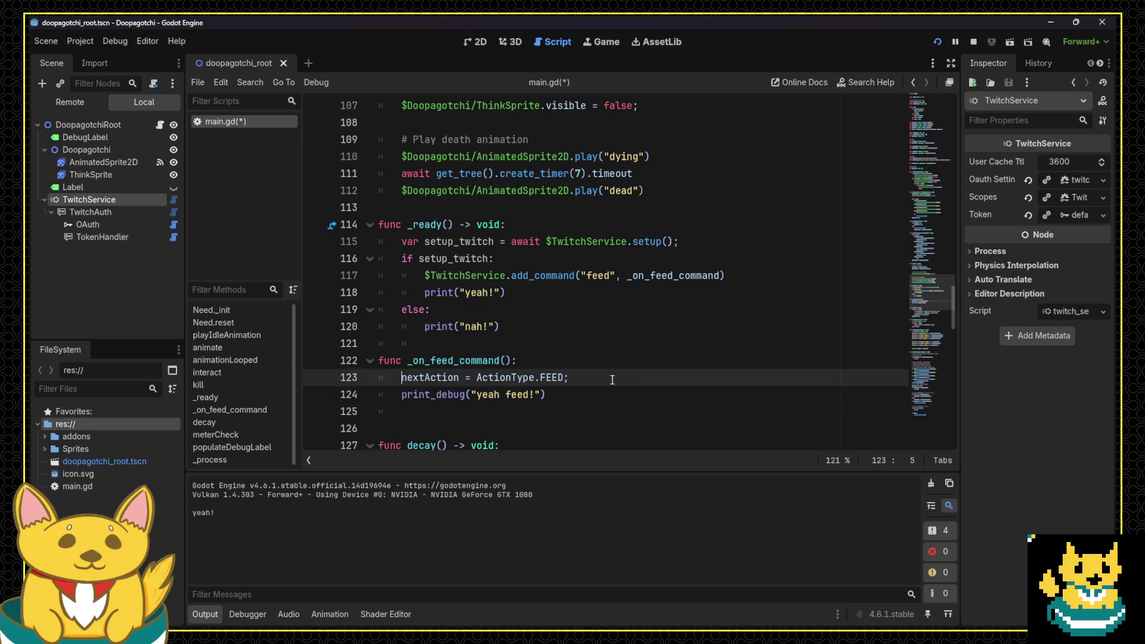
key("Down")
type("print_debug(\"yeah feed!\")")
key("shift+End")
key("Delete")
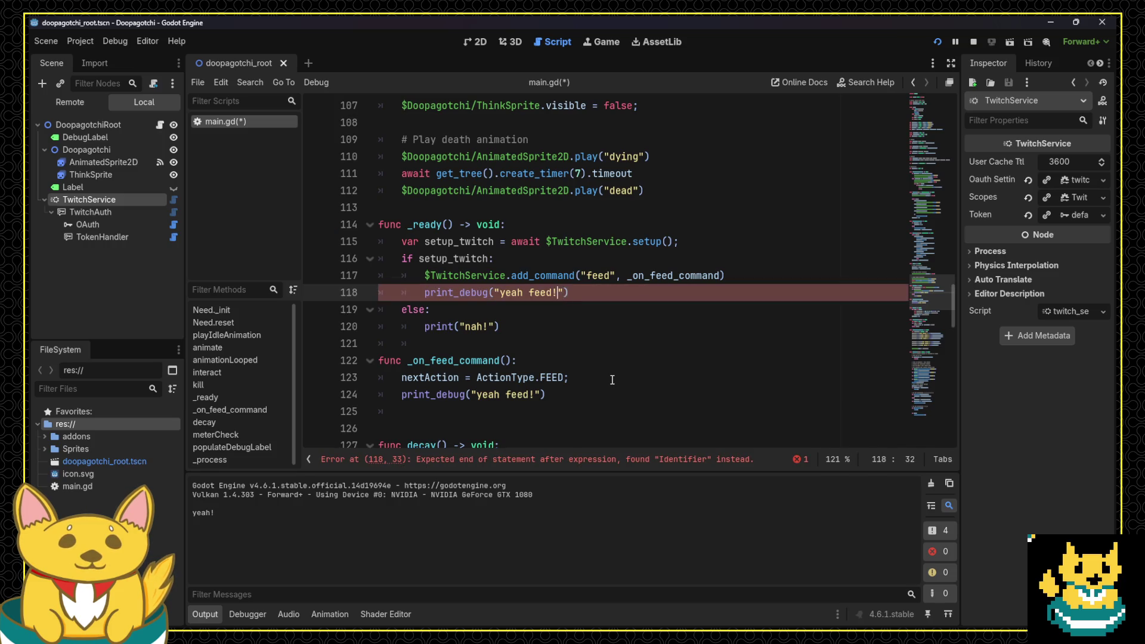
key("Left")
key("Left")
key("Left")
key("BackSpace")
key("BackSpace")
key("BackSpace")
Add print_debug("nah!") under the else branch in _ready.
key("Home")
key("shift+End")
key("ctrl+c")
key("Down")
key("End")
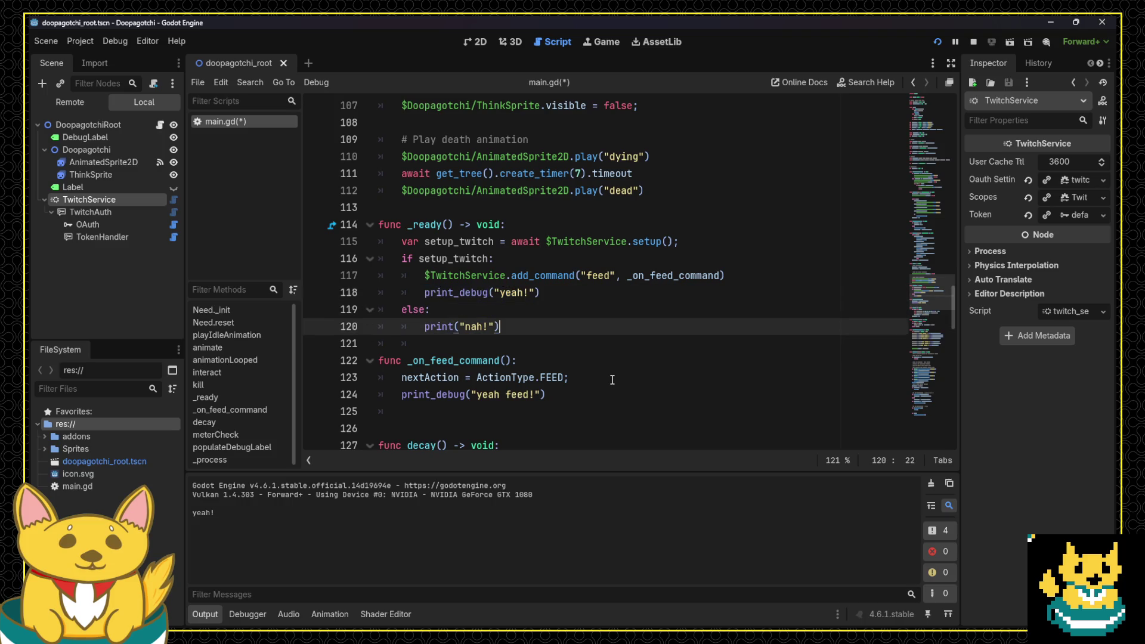
key("Return")
key("ctrl+v")
key("Left")
key("Left")
key("Left")
key("BackSpace")
key("BackSpace")
key("BackSpace")
type("nah")
Remove the leftover line below the nah line and save main.gd.
key("End")
key("Delete")
key("ctrl+s")
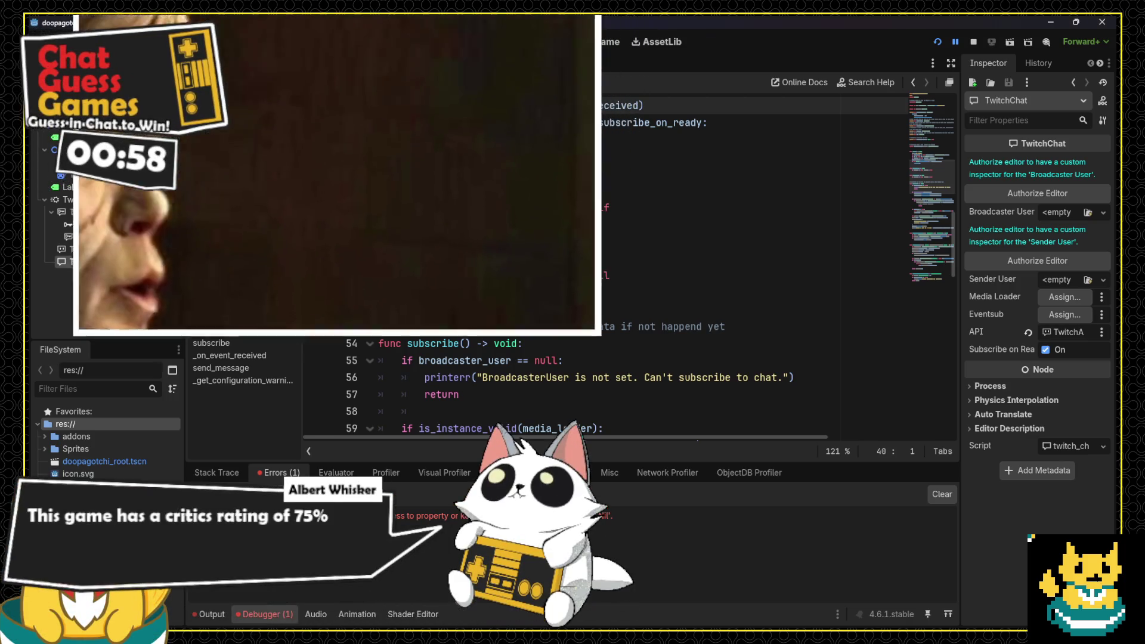
Delete the TwitchChat node from the scene and run the project again.
key("Delete")
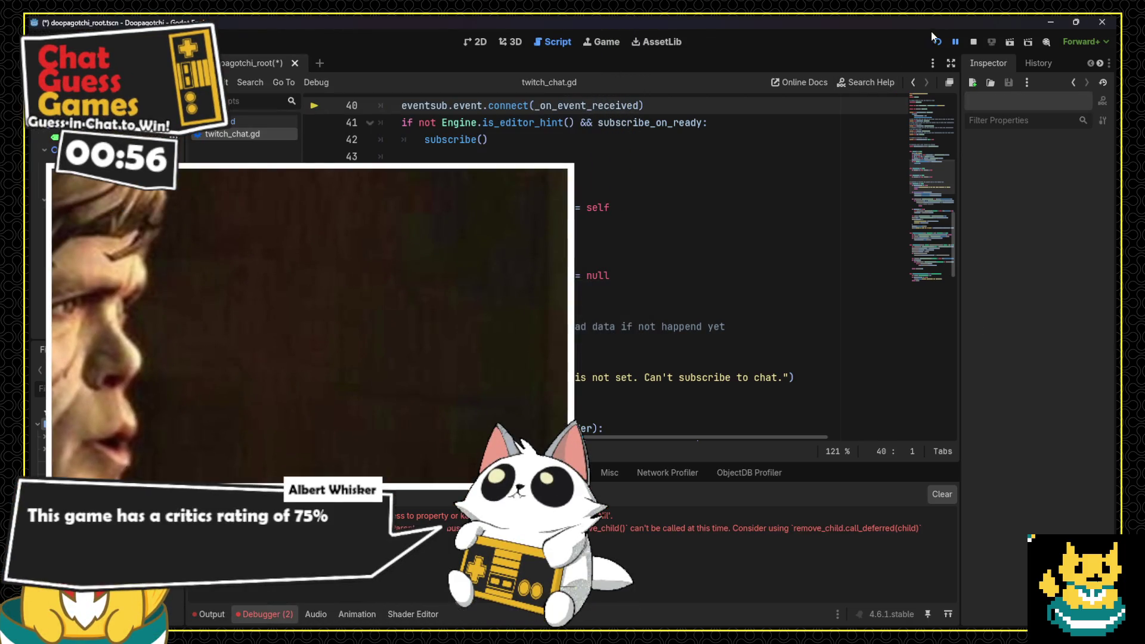
left_click(935, 40)
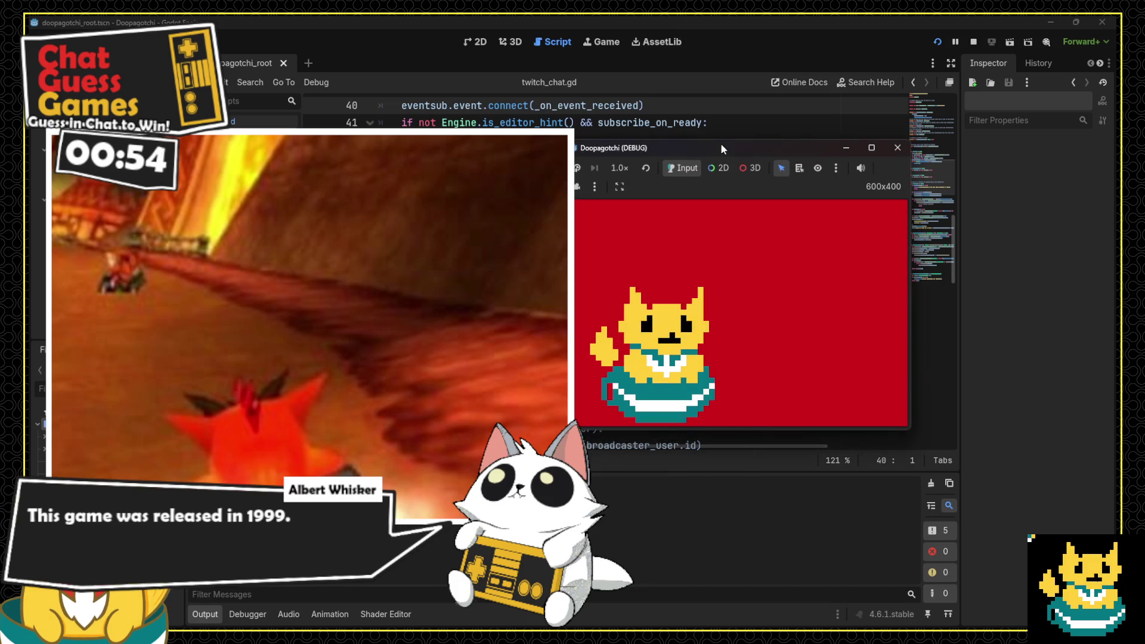
Scroll through twitch_chat.gd while the game runs, then stop the game with F8.
scroll(442, 114, "down", 10)
scroll(657, 113, "up", 15)
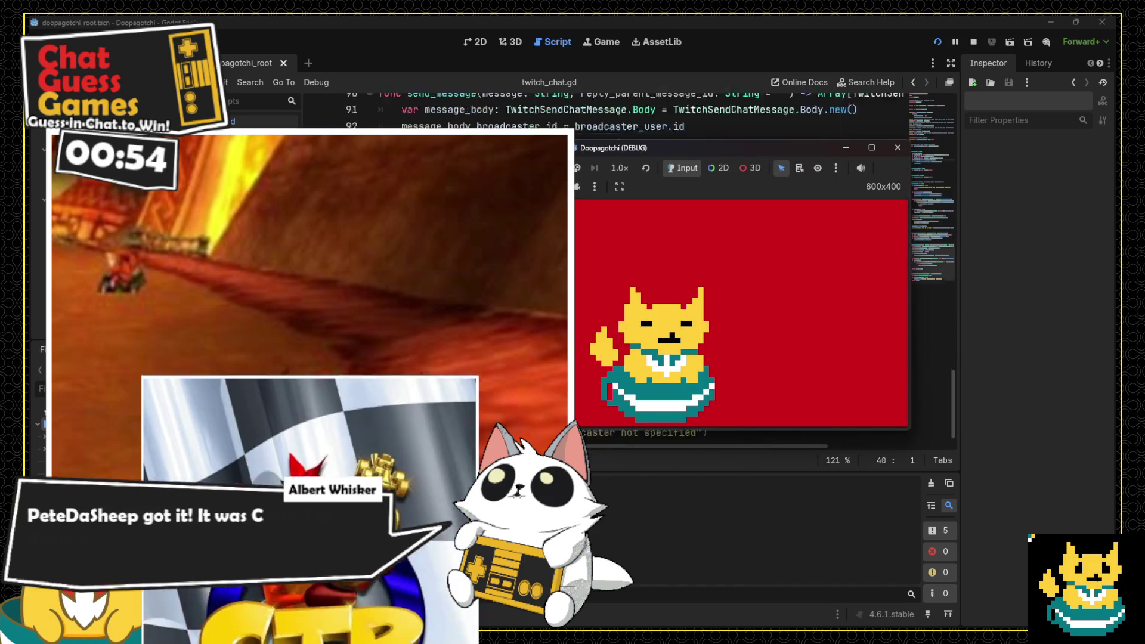
scroll(656, 113, "up", 5)
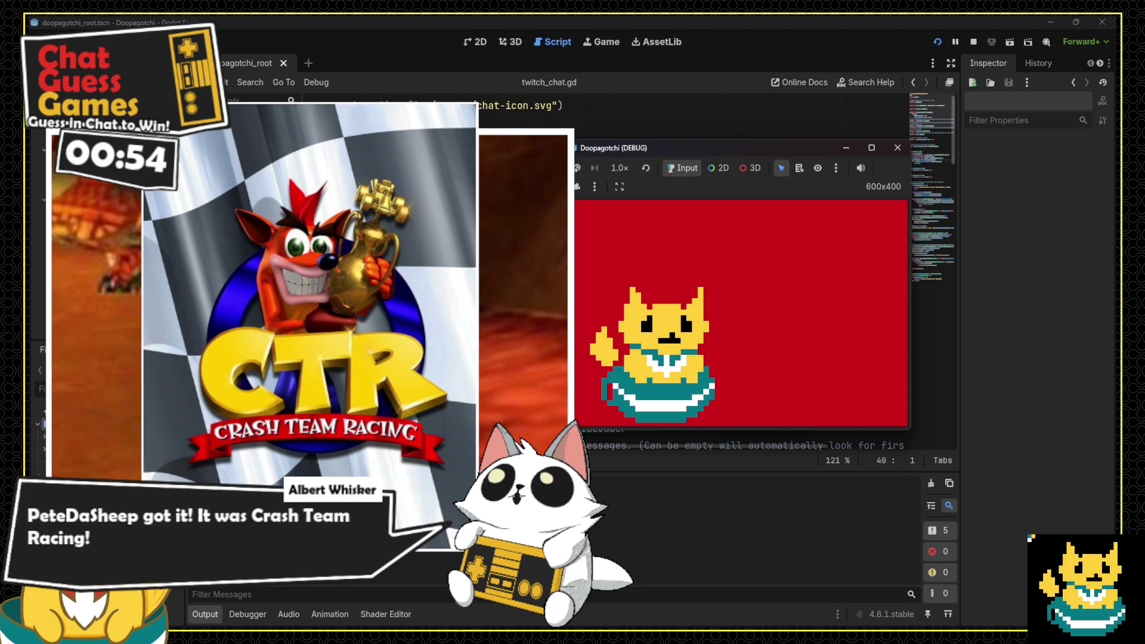
key("F8")
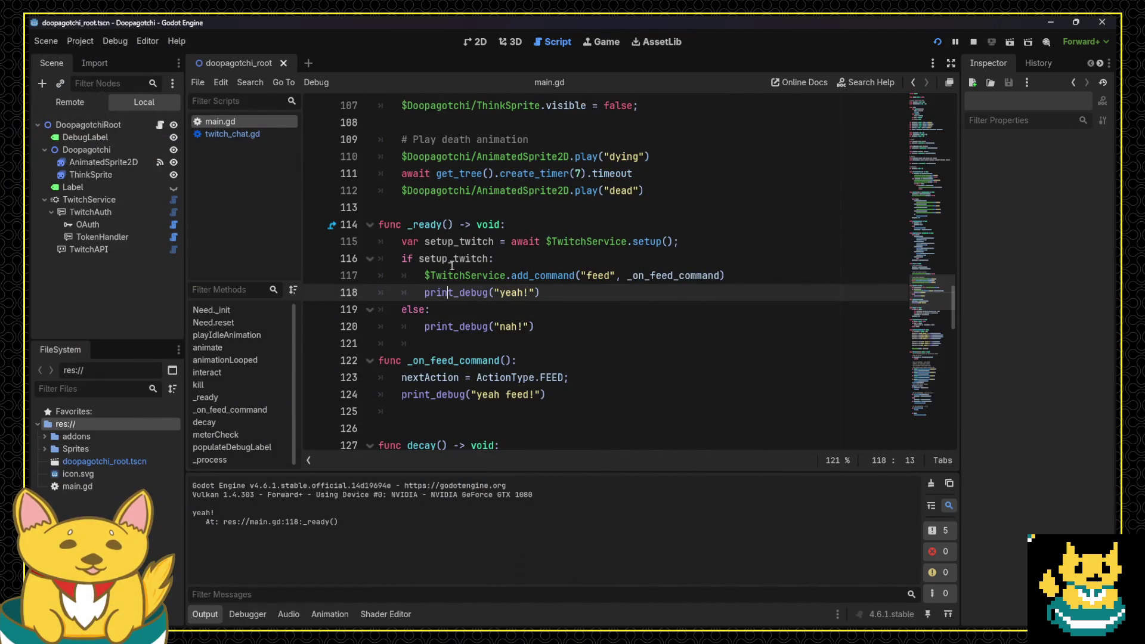
left_click(264, 136)
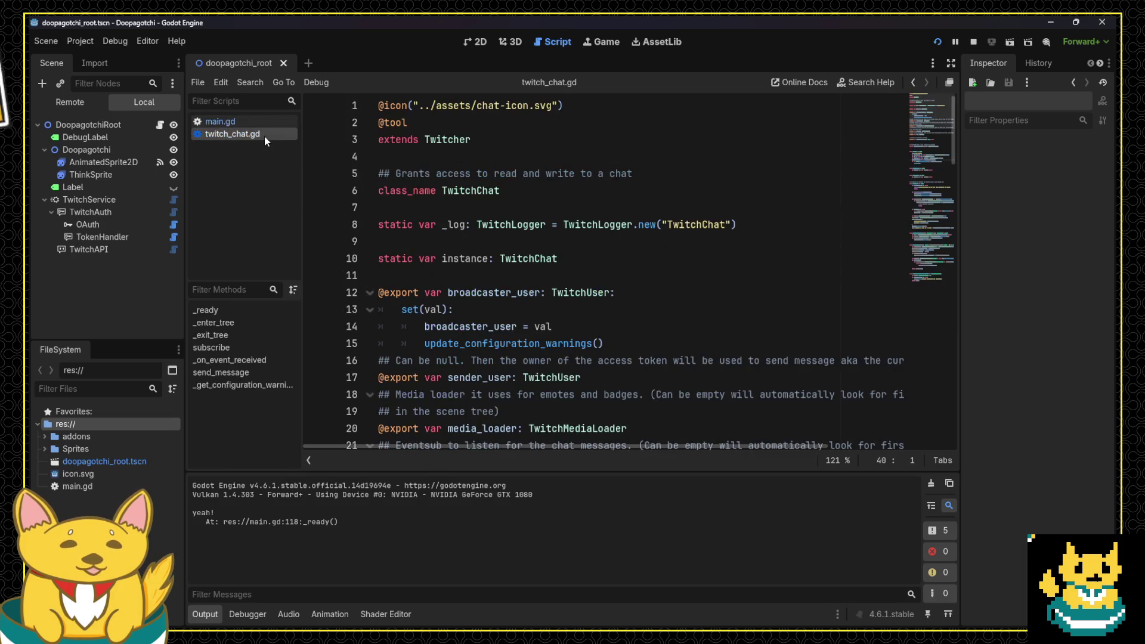
scroll(527, 223, "down", 7)
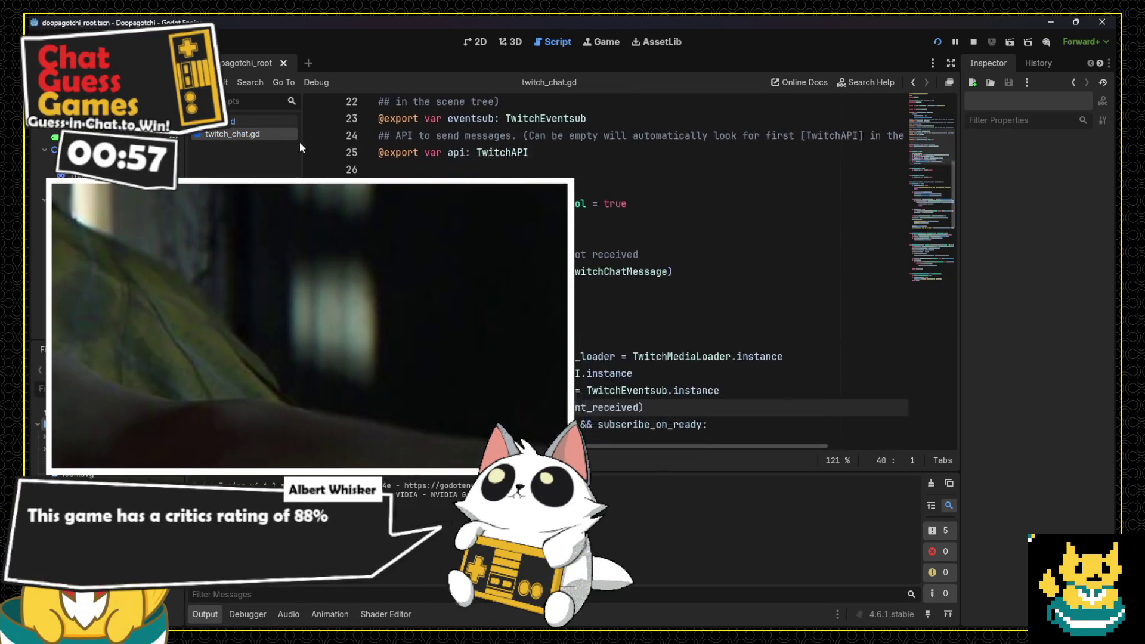
left_click(256, 120)
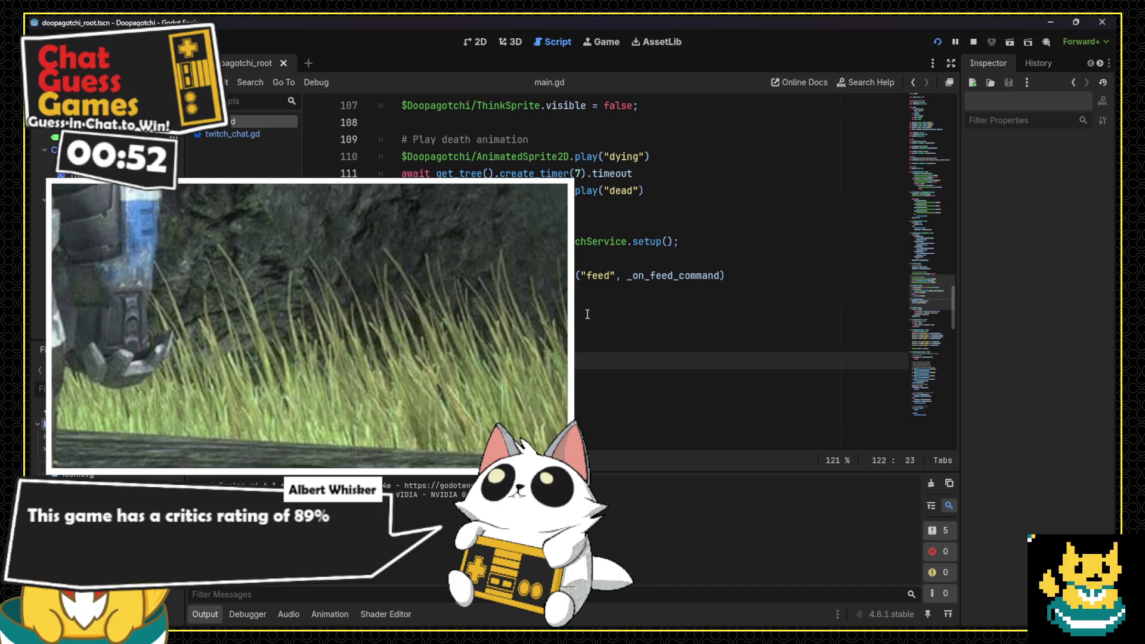
Change the _on_feed_command parameters to (cmd, args), save main.gd and restart the game.
left_click(587, 360)
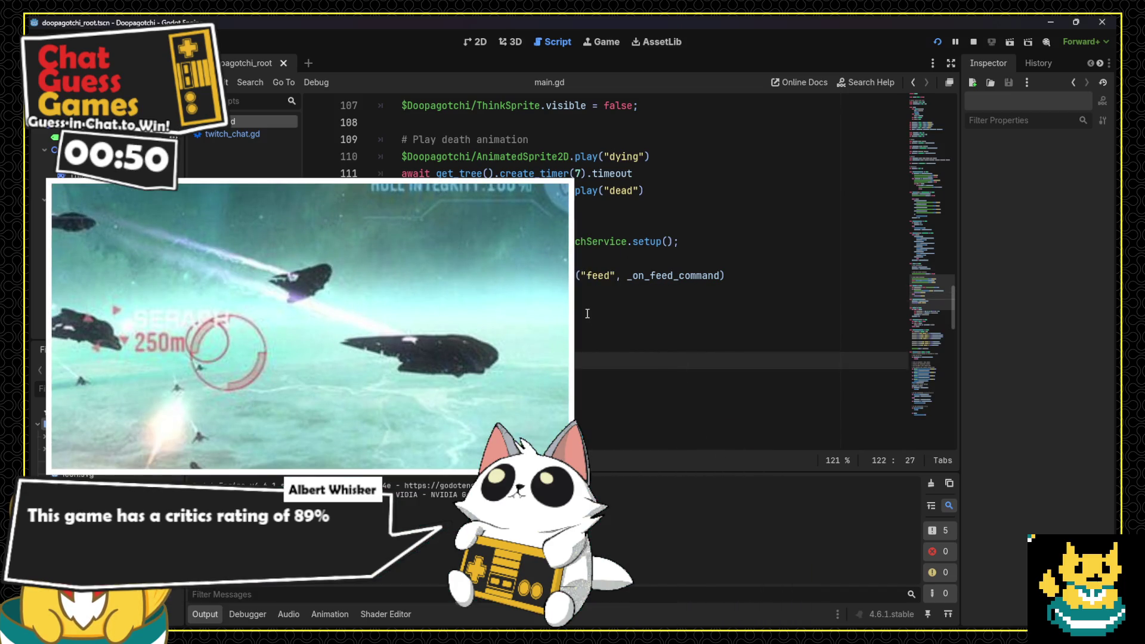
type("cmd, args")
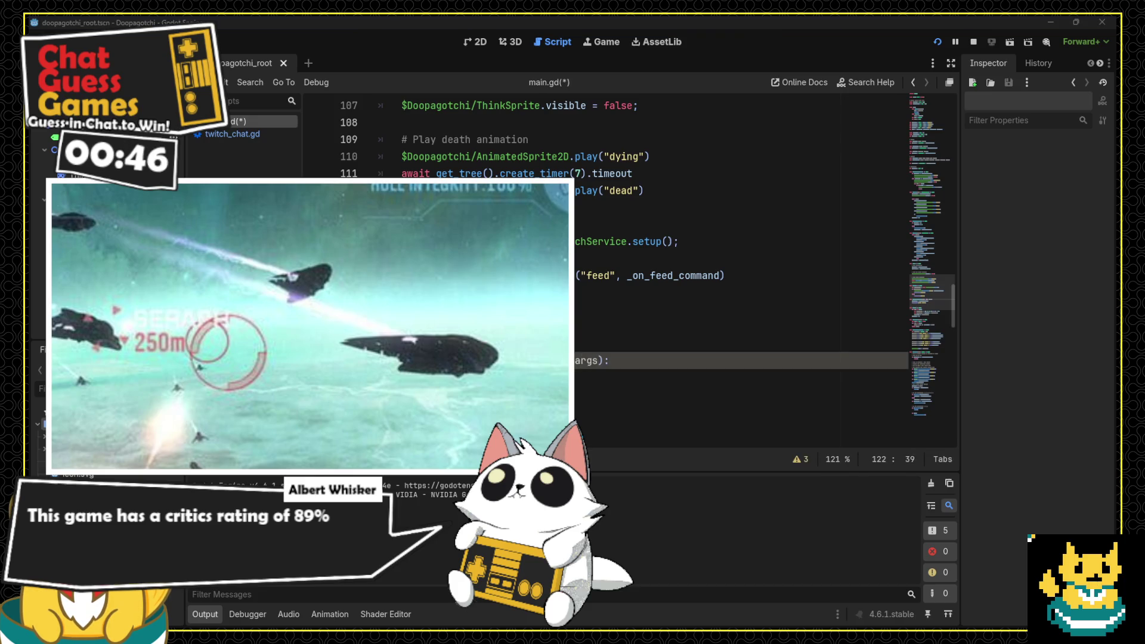
key("ctrl+s")
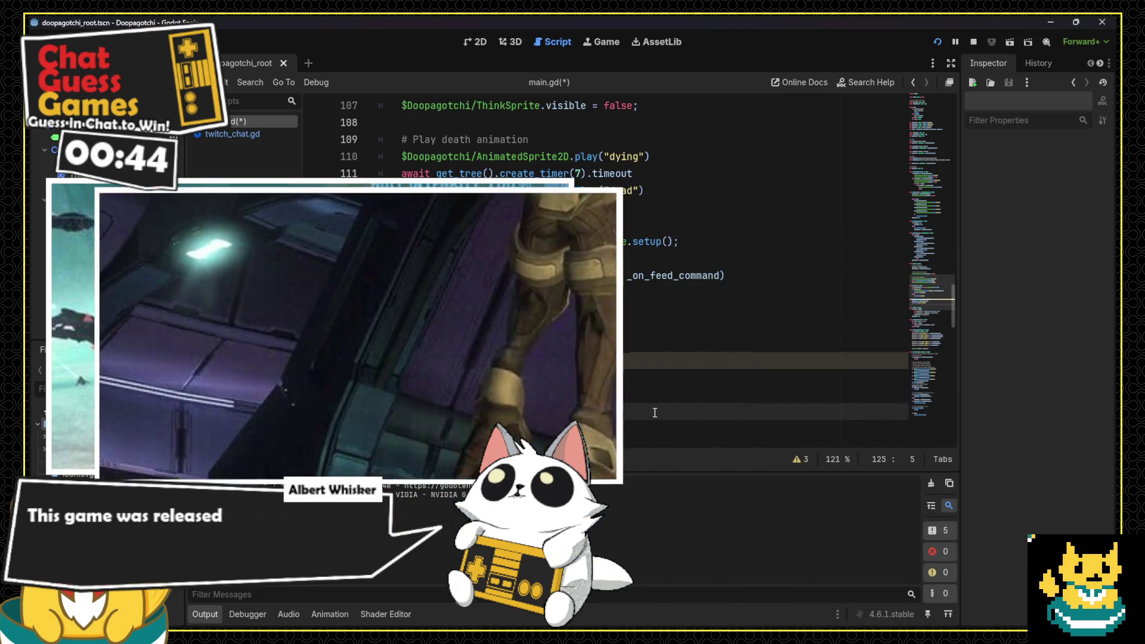
key("Return")
key("Return")
key("Return")
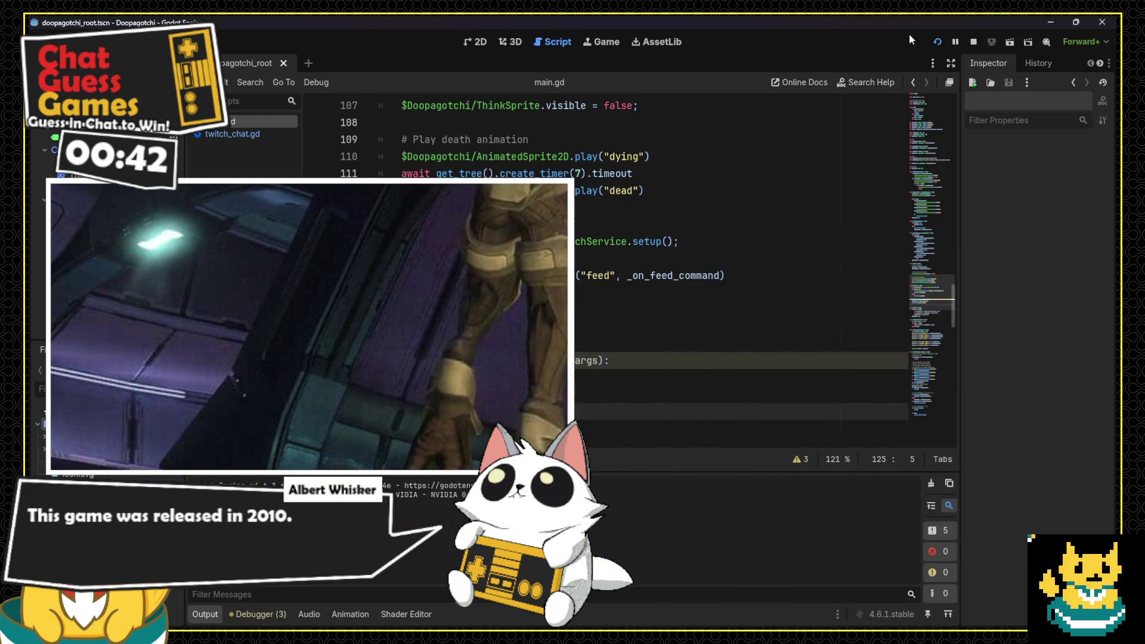
left_click(937, 41)
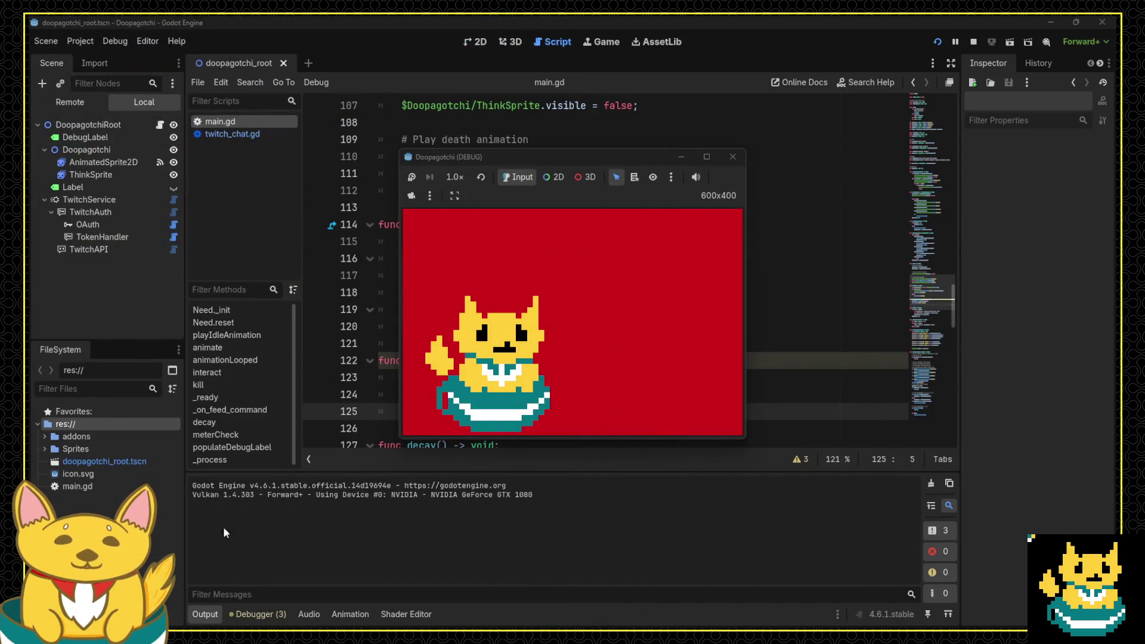
Move the Doopagotchi debug window aside, then stop the game and return to main.gd.
mouse_move(512, 160)
left_mouse_down()
mouse_move(714, 229)
mouse_move(714, 290)
mouse_move(803, 229)
mouse_move(433, 171)
left_mouse_up()
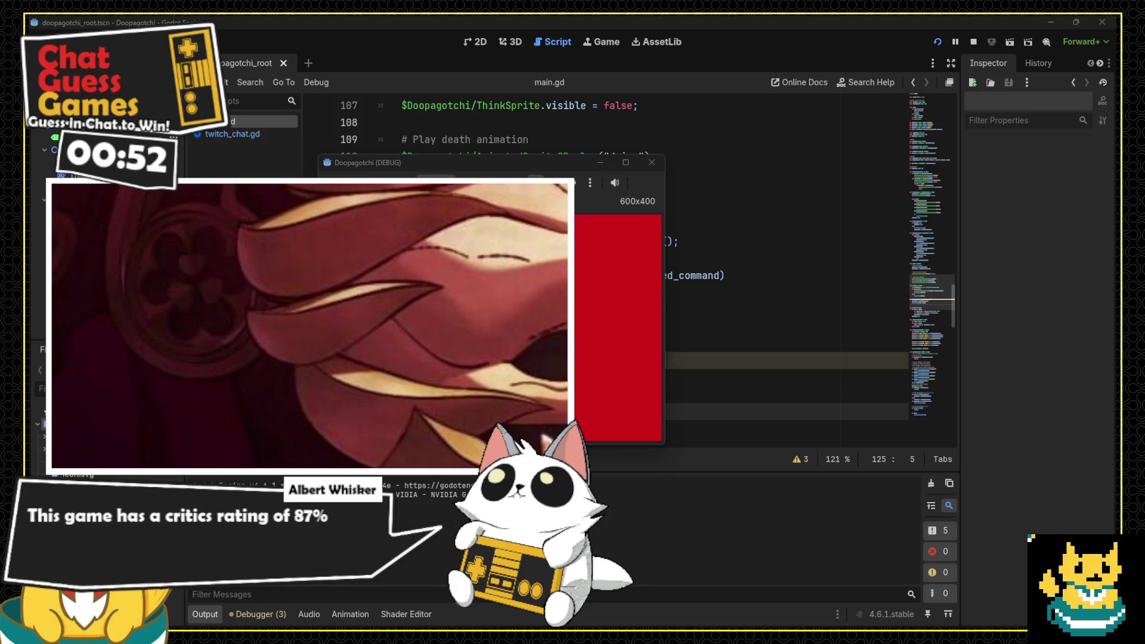
left_click(652, 162)
left_click(652, 157)
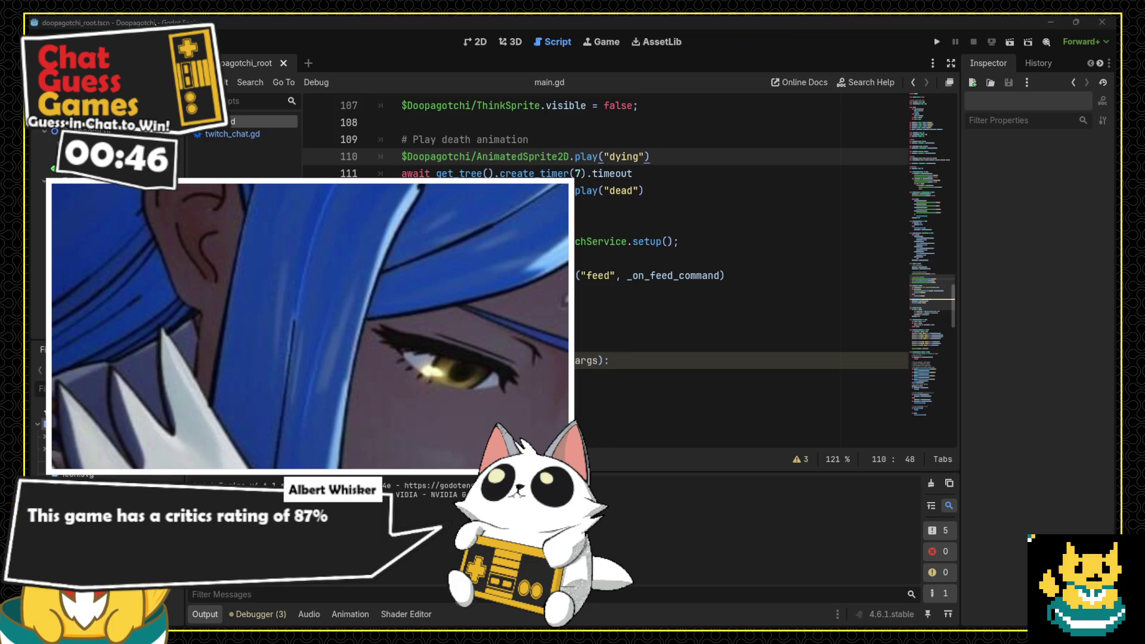
Delete TwitchService, replace the old _ready and feed handler code with an empty func _ready, and save.
key("Delete")
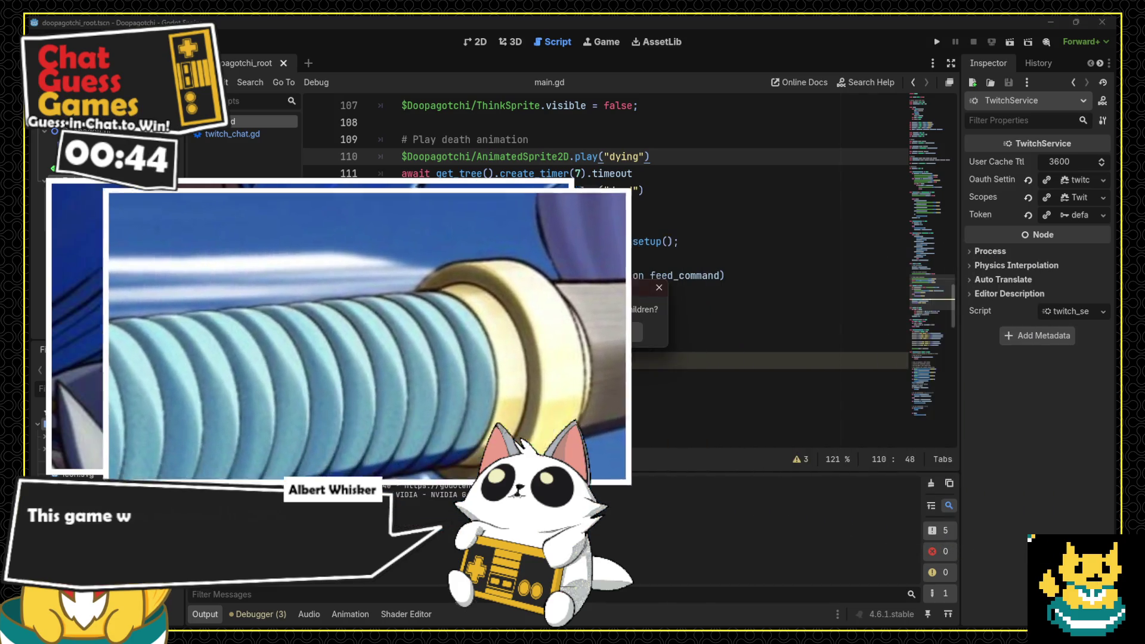
key("Return")
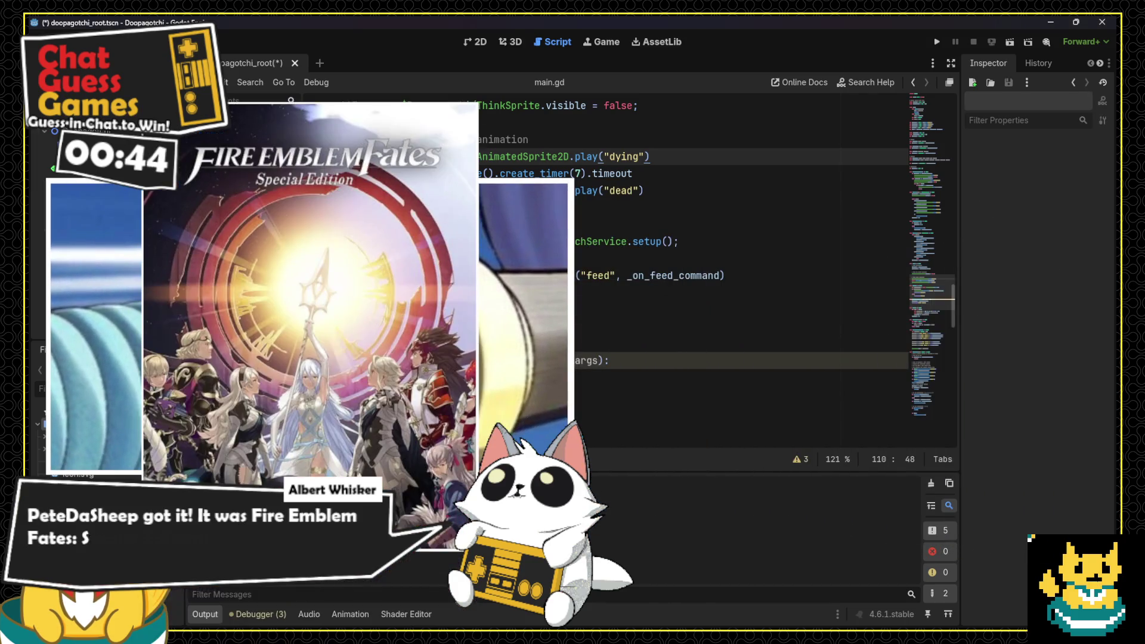
left_click_drag(728, 275, 382, 241)
mouse_move(573, 361)
left_mouse_down()
mouse_move(597, 376)
mouse_move(615, 360)
left_mouse_up()
type("func _o")
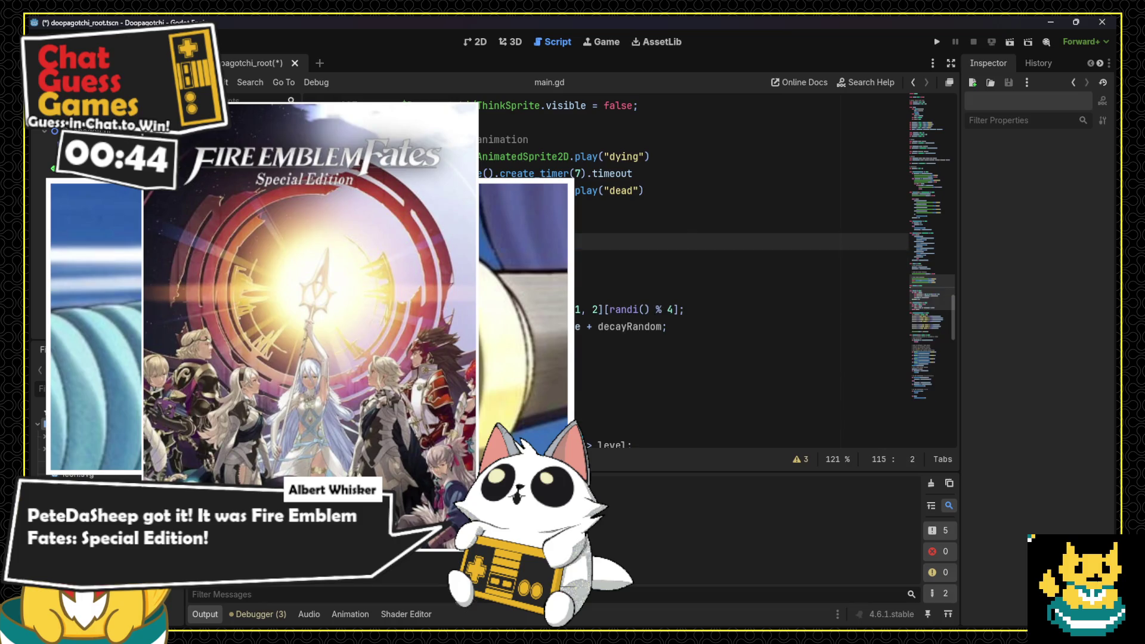
key("Return")
key("ctrl+s")
left_click(79, 41)
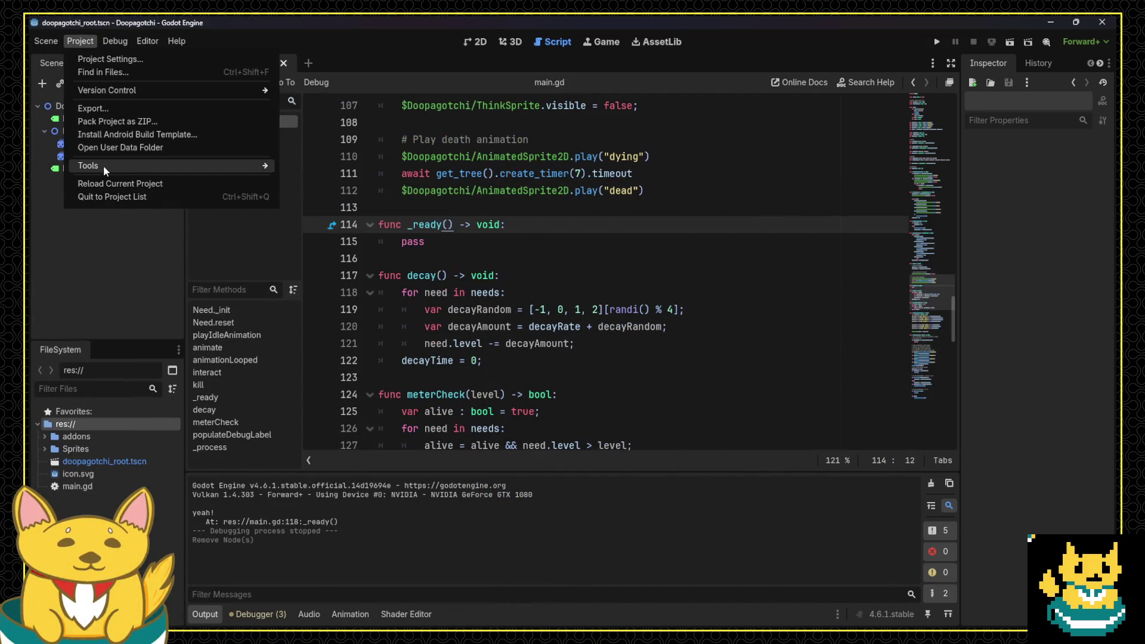
Uncheck the Twitcher plugin in Project Settings > Plugins and close the window.
mouse_move(142, 41)
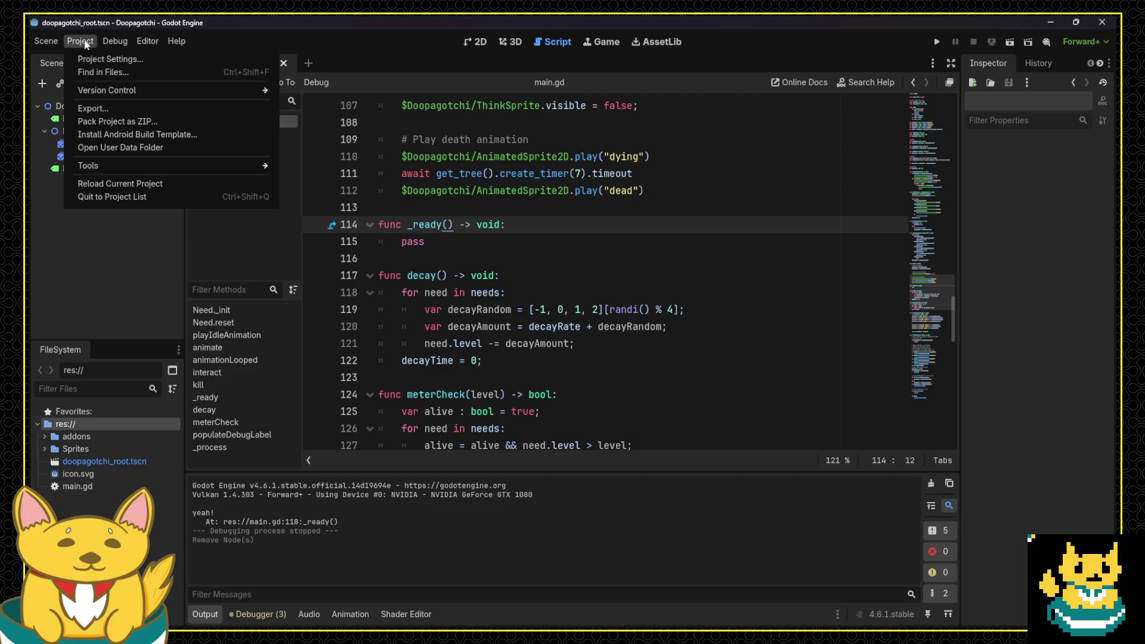
left_click(90, 58)
left_click(382, 159)
left_click(391, 160)
left_click(191, 217)
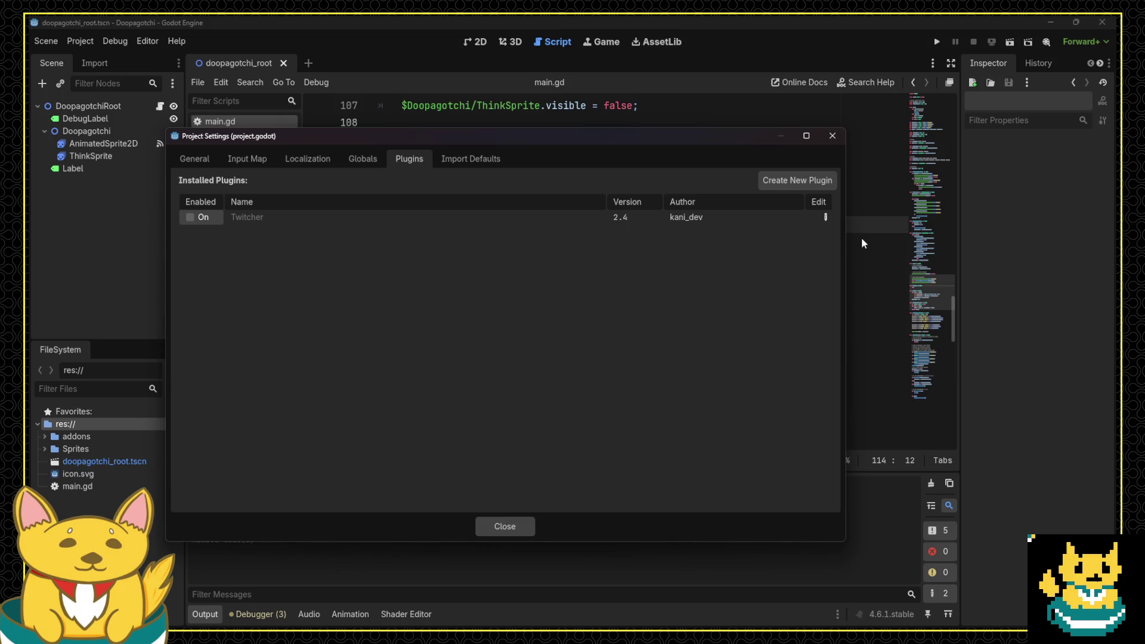
left_click(455, 218)
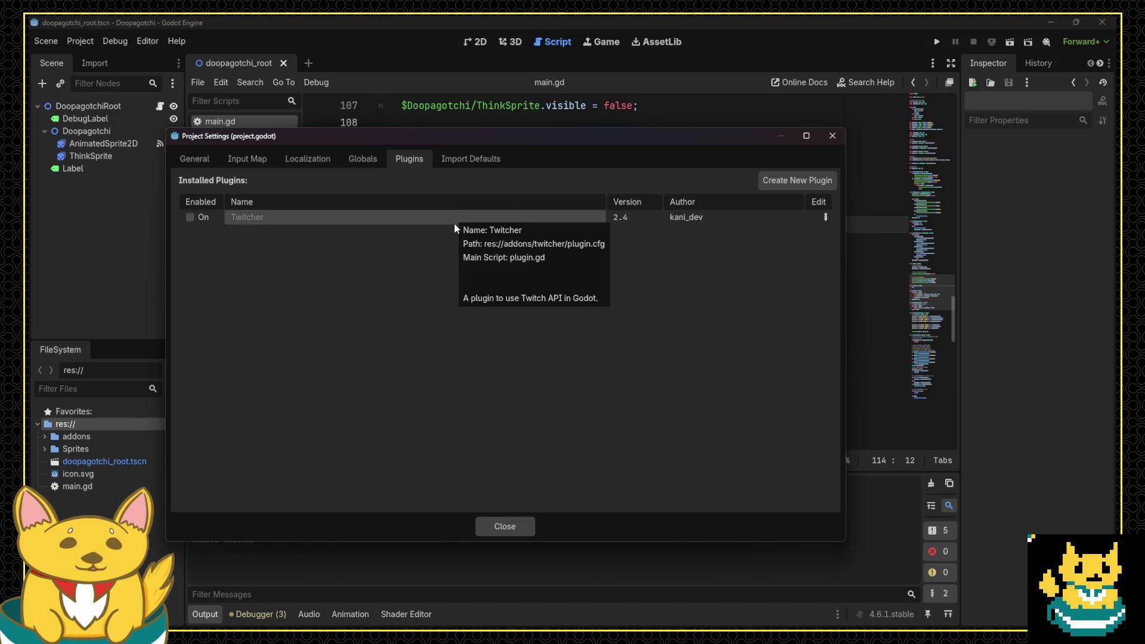
left_click(527, 534)
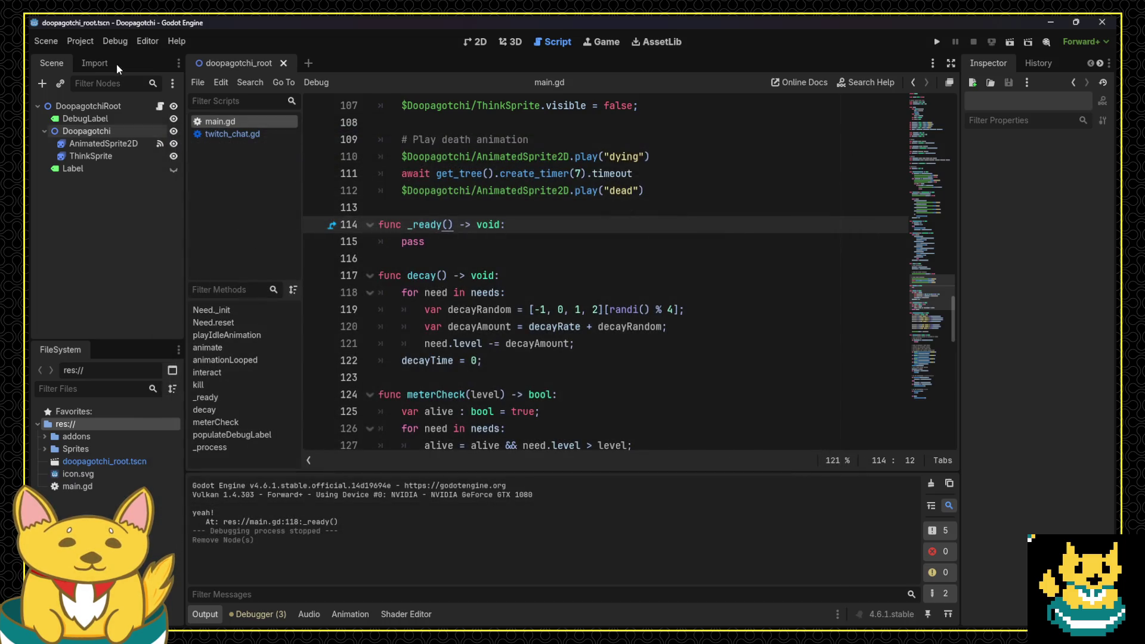
left_click(80, 41)
mouse_move(145, 172)
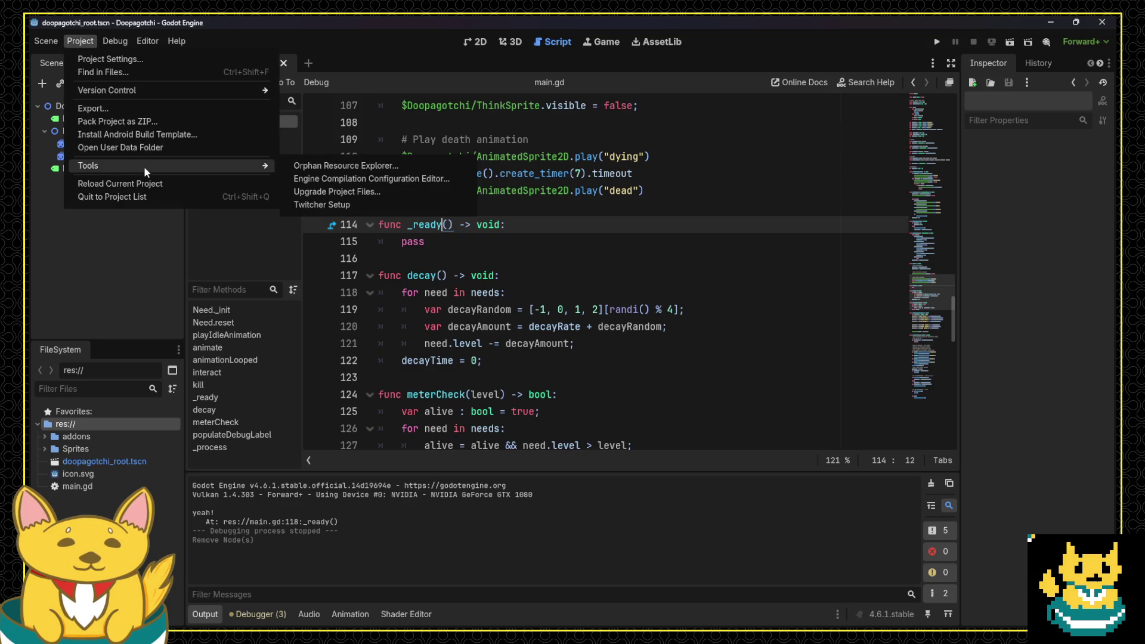
left_click(436, 296)
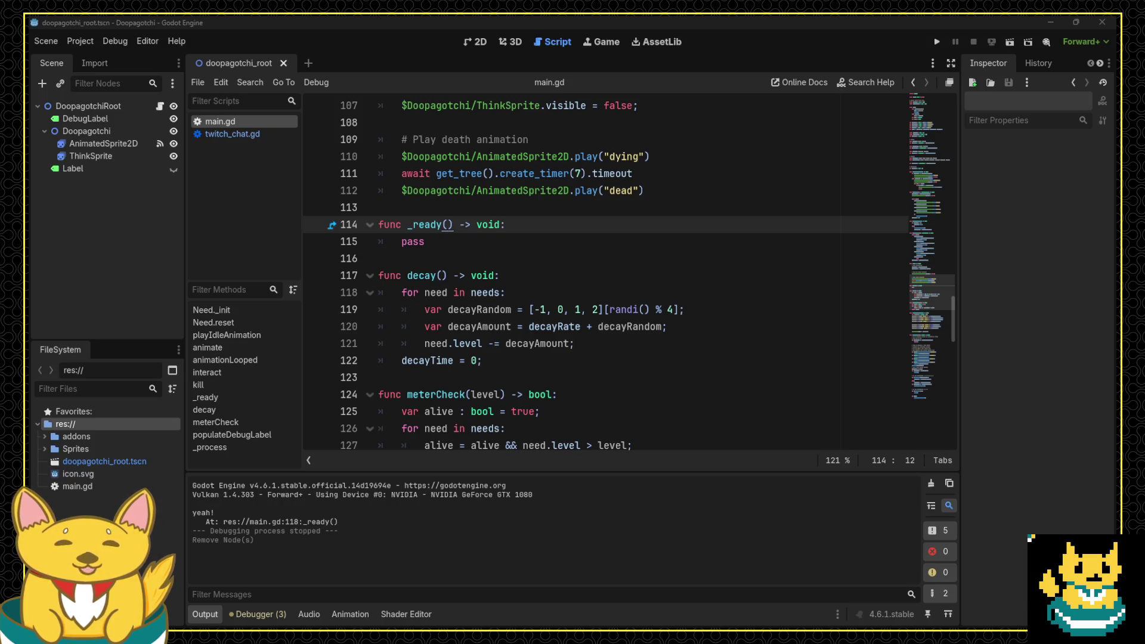
left_click(537, 242)
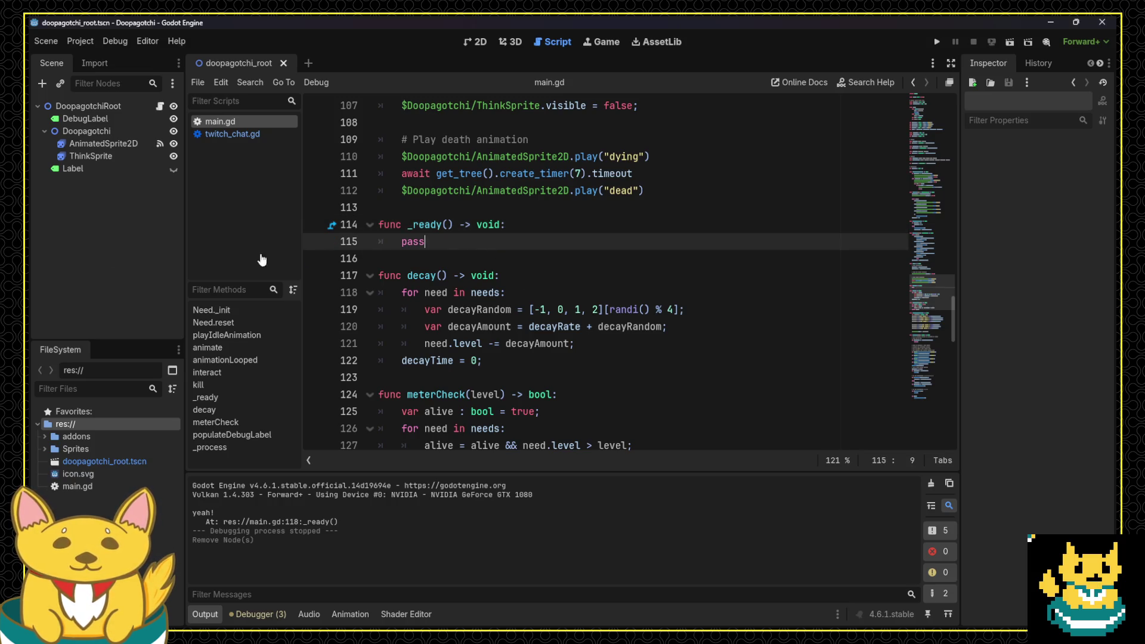
left_click(484, 275)
scroll(465, 278, "up", 20)
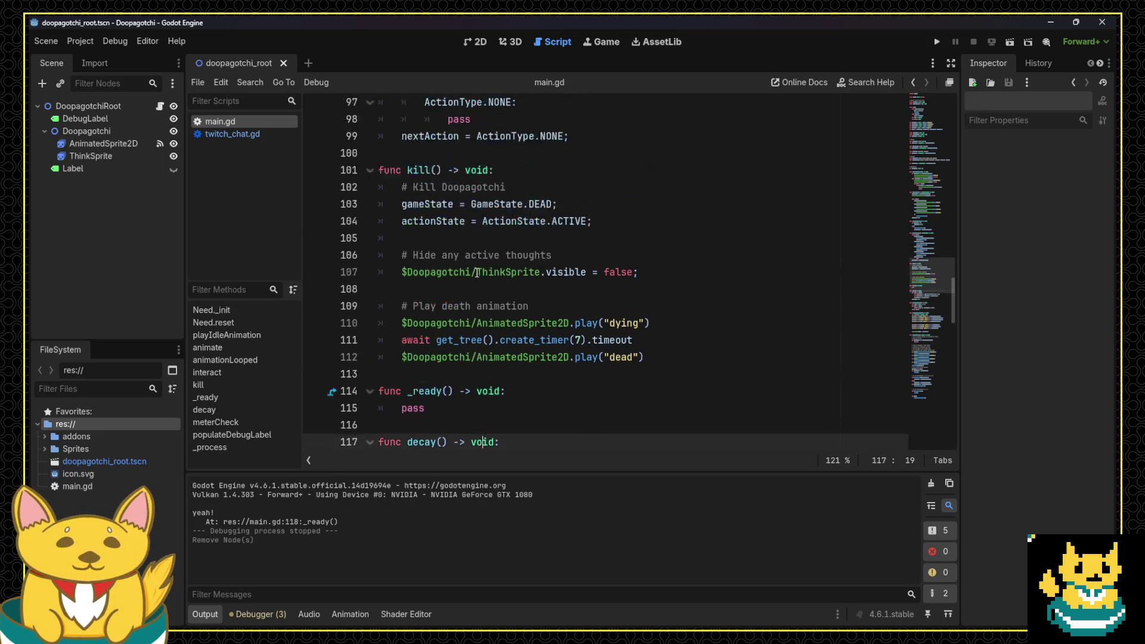
left_click(674, 327)
left_click(674, 391)
key("Return")
key("Return")
key("Up")
type("# Websoc")
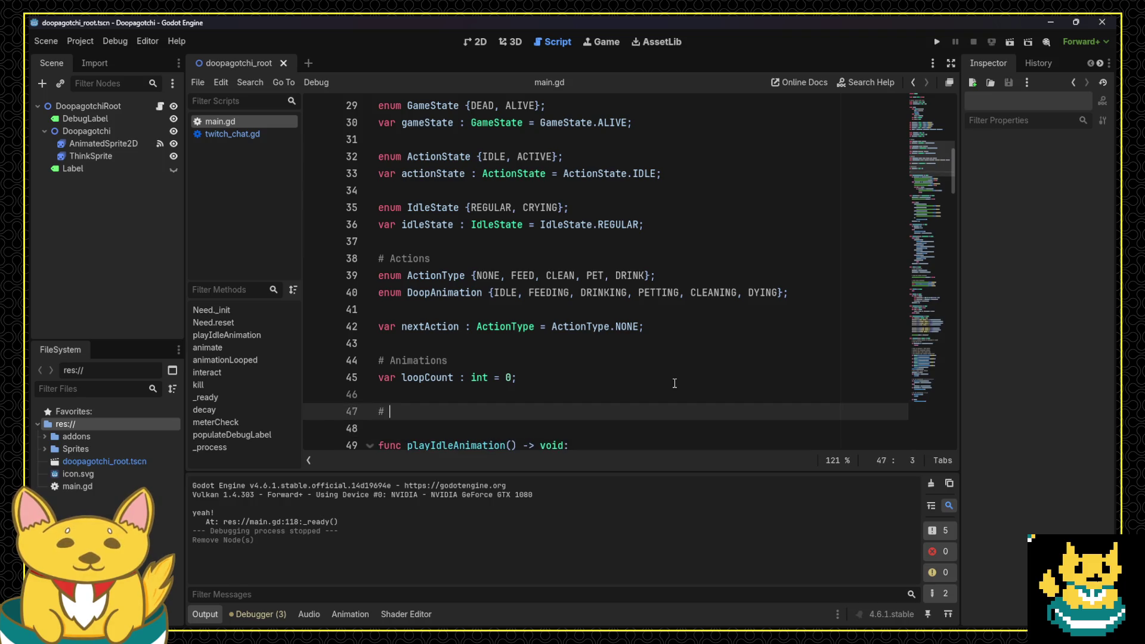
type("ket")
key("Return")
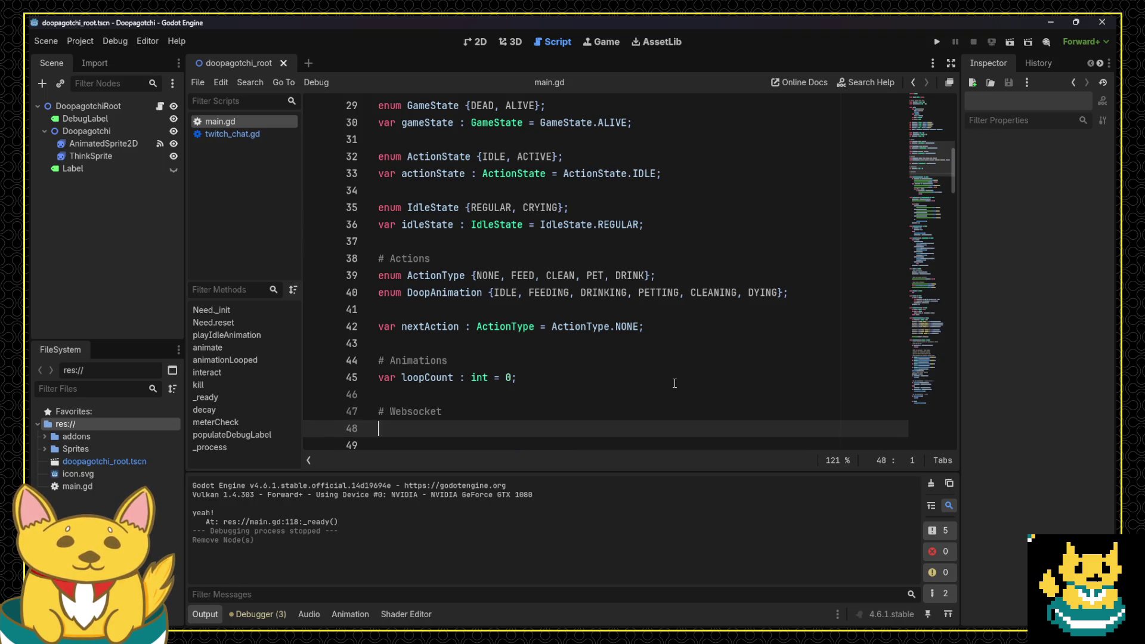
type("const")
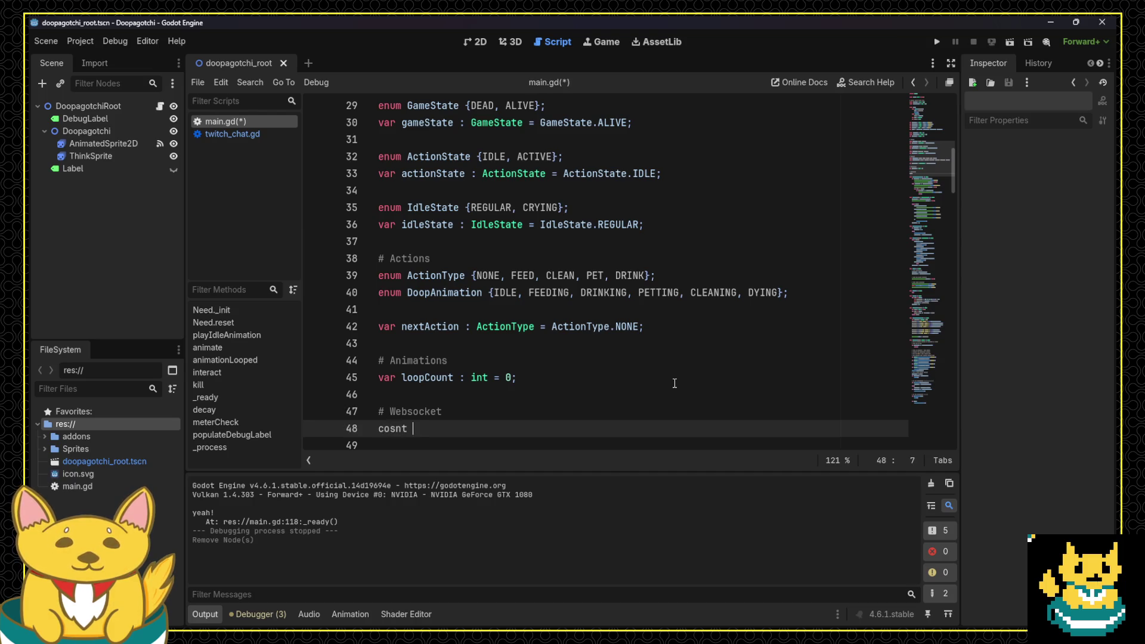
key("BackSpace")
key("BackSpace")
key("BackSpace")
type("nst PORT = ")
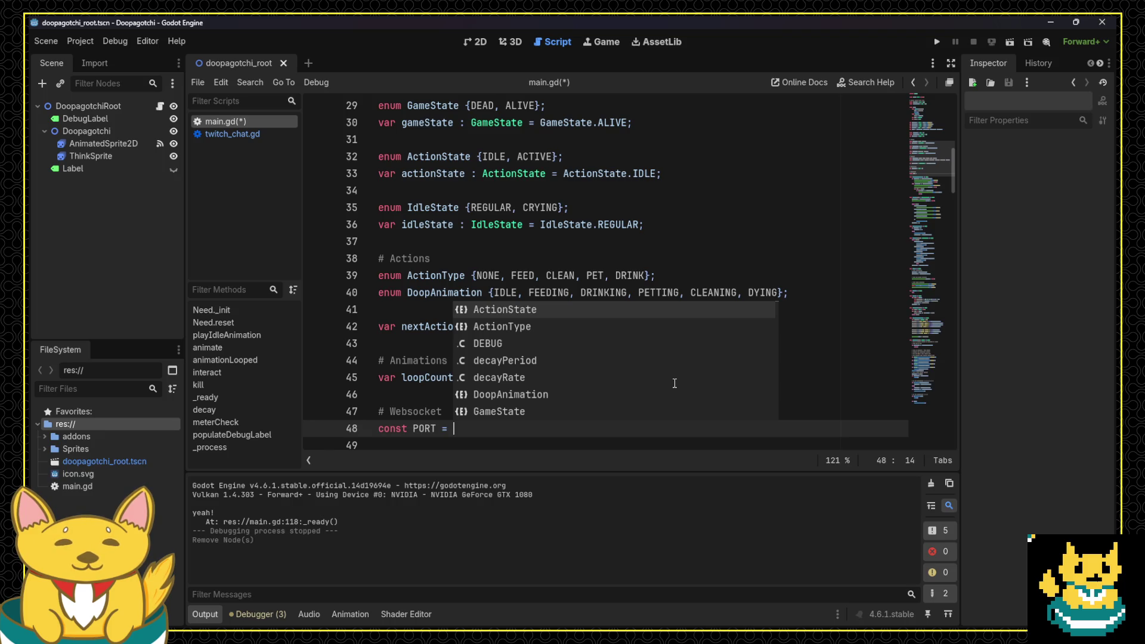
type("71")
key("BackSpace")
type("010;")
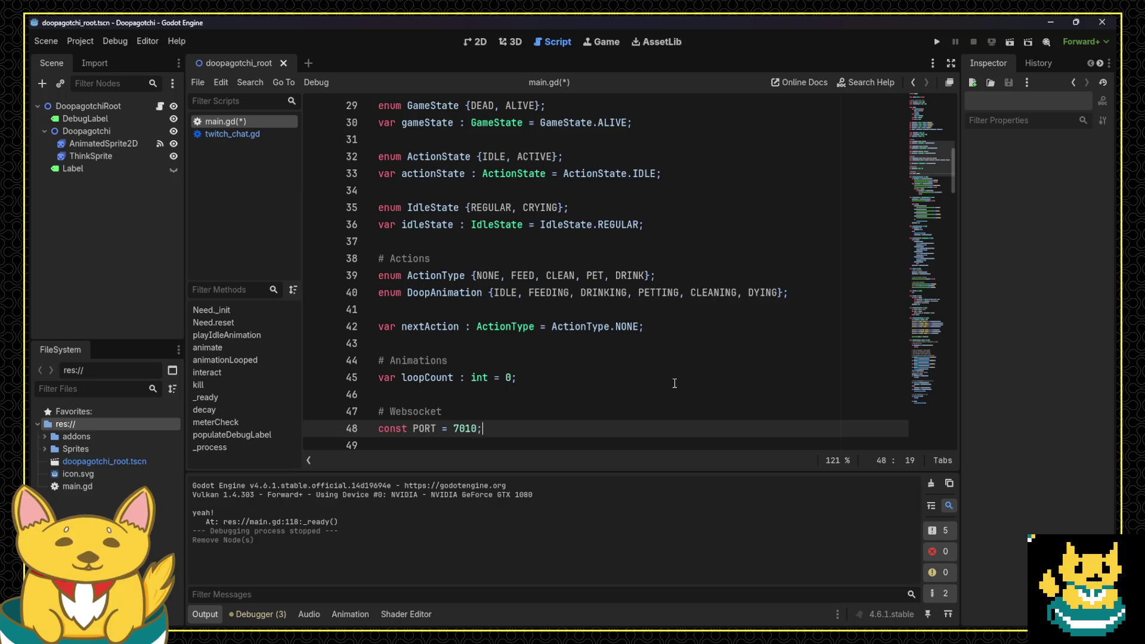
key("Return")
type("var _")
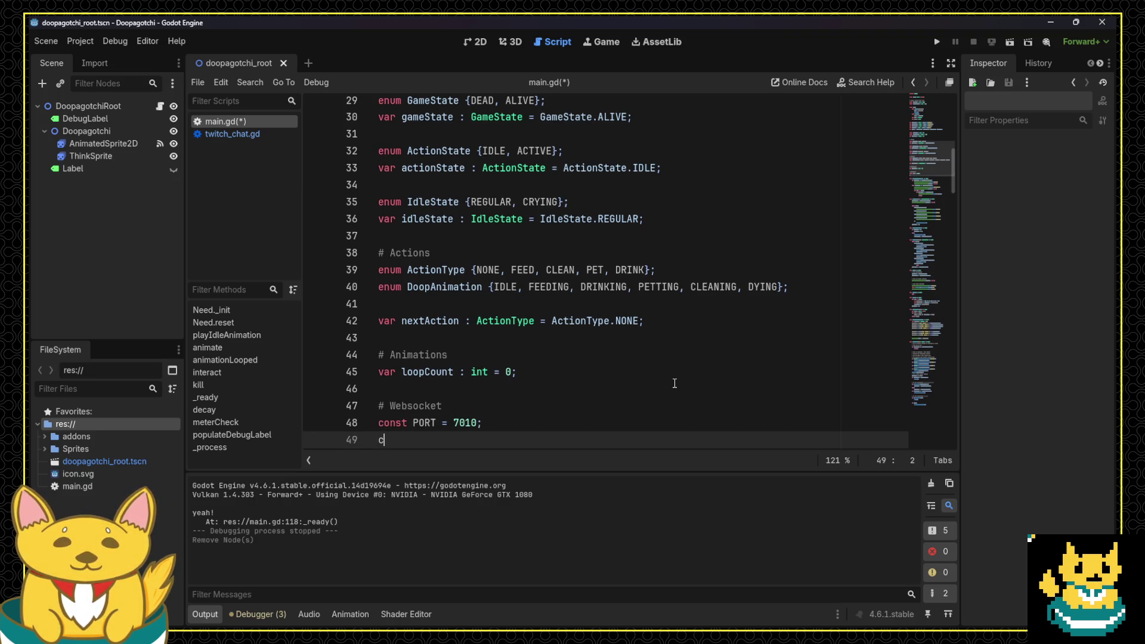
type("tcp_serve")
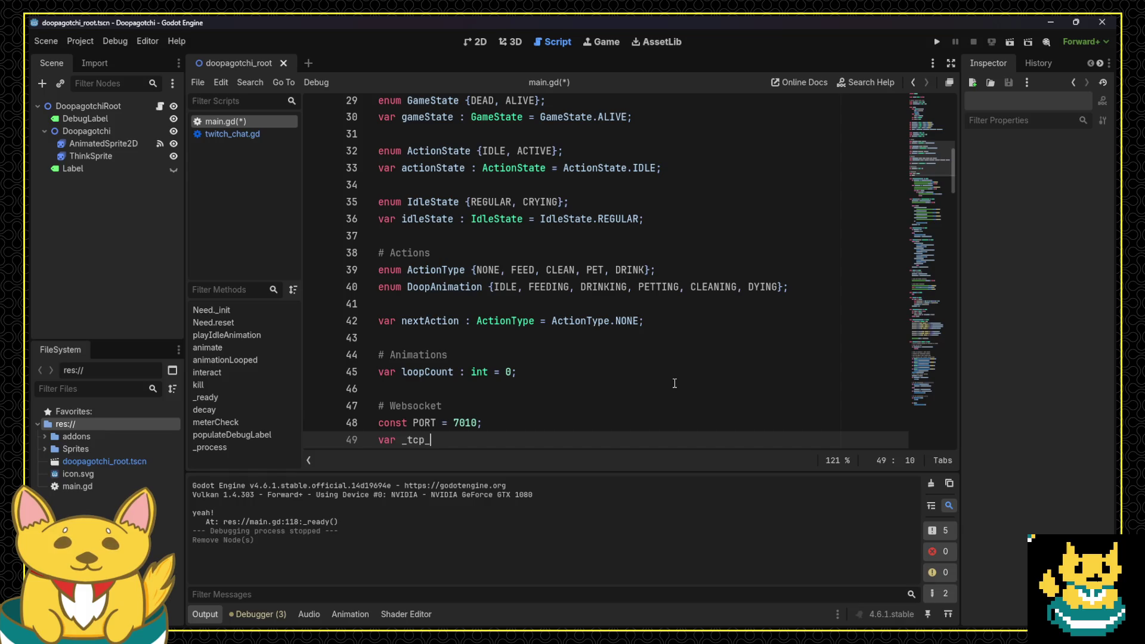
type("r = TCPS")
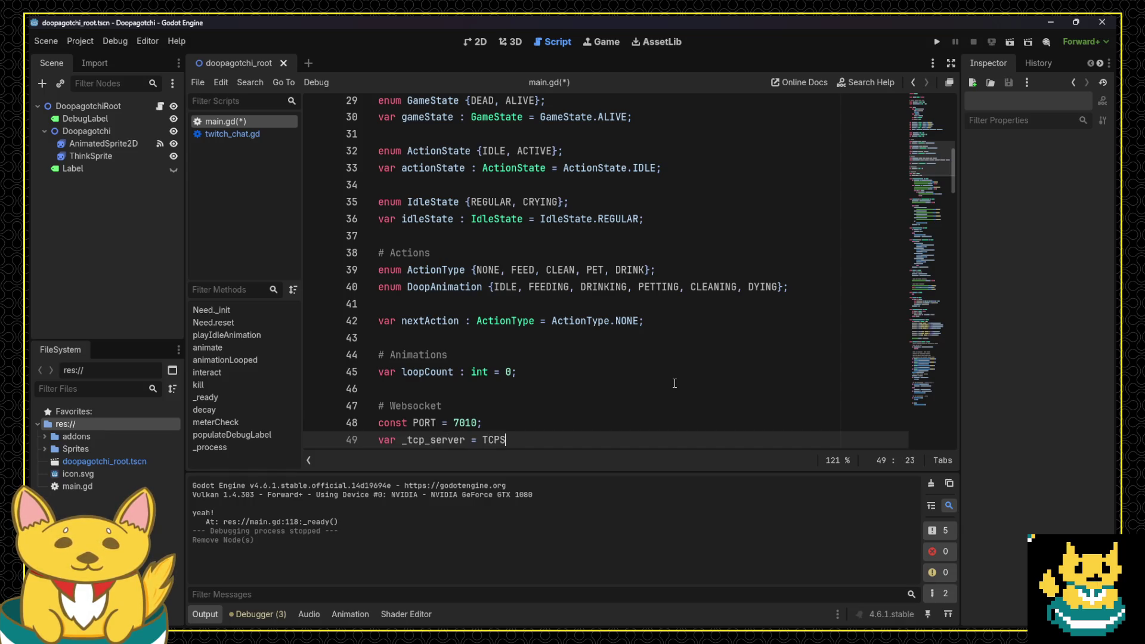
key("Return")
type(".ne")
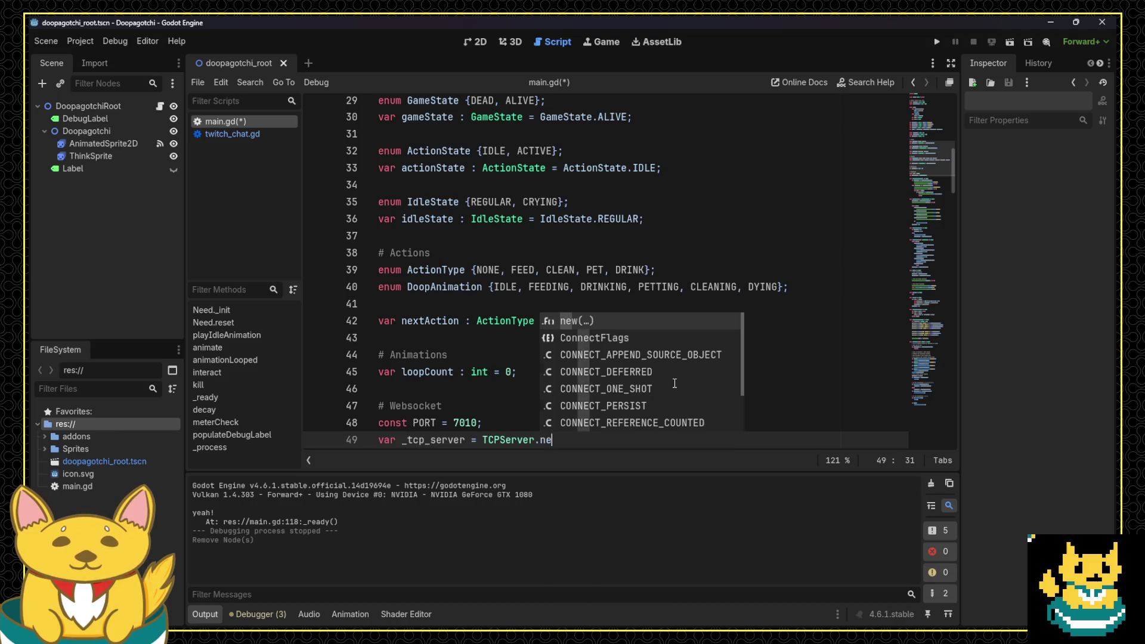
key("Return")
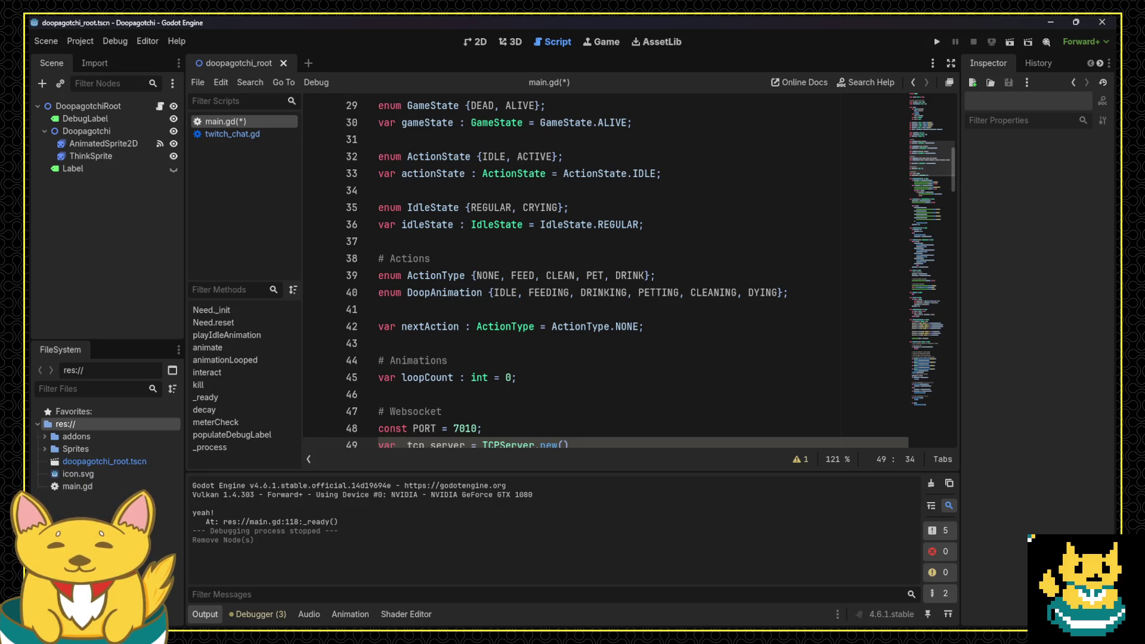
key("alt+Tab")
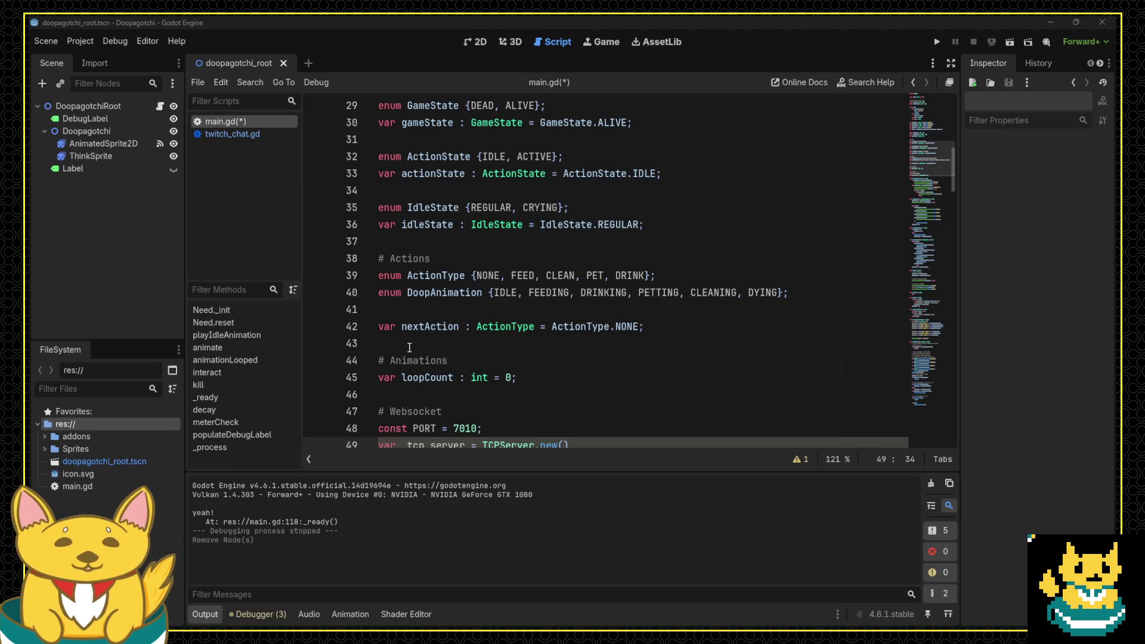
Declare var _peers : Dictionary[int, WebSocketPeer] = {} after the _tcp_server line.
scroll(581, 334, "down", 2)
key("Return")
type("var _peers : Dictionary[intr, We")
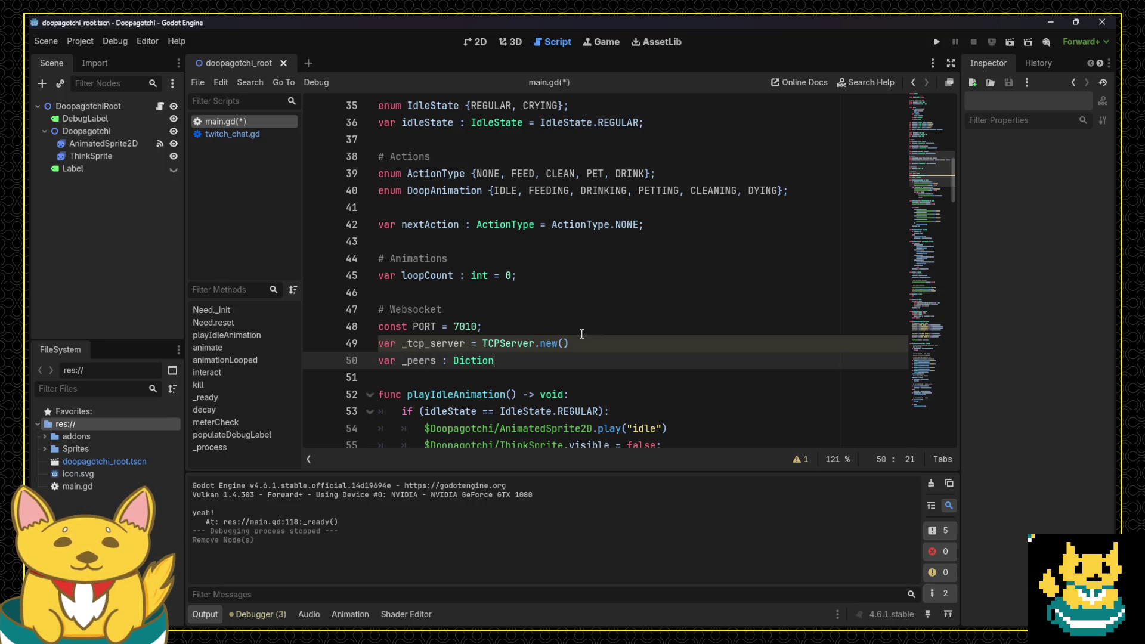
type("bSocketPeer")
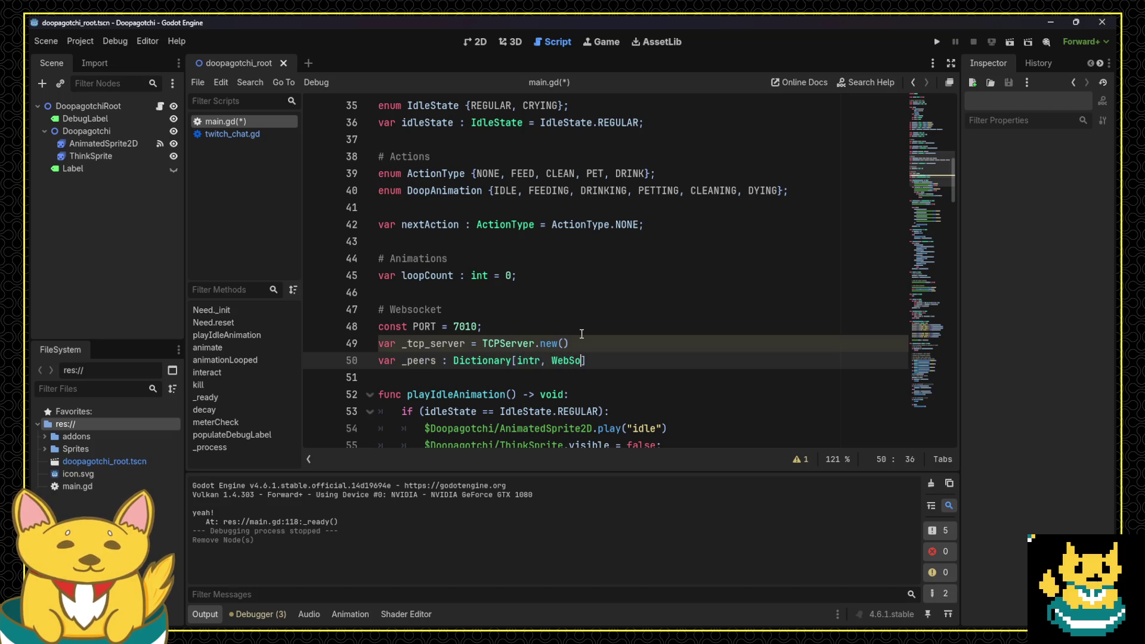
key("ctrl+Left")
key("Left")
key("Left")
key("BackSpace")
key("End")
type("= {}")
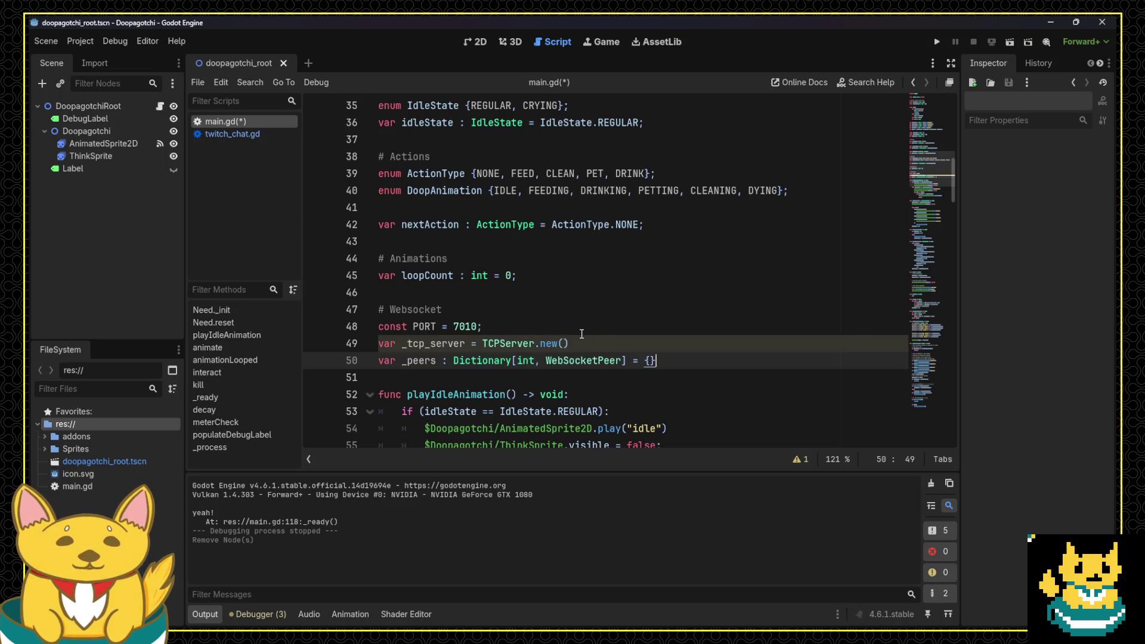
Add var last_peer_id = 1 below _peers and scroll down to the _ready function.
key("Return")
type("var last_pe")
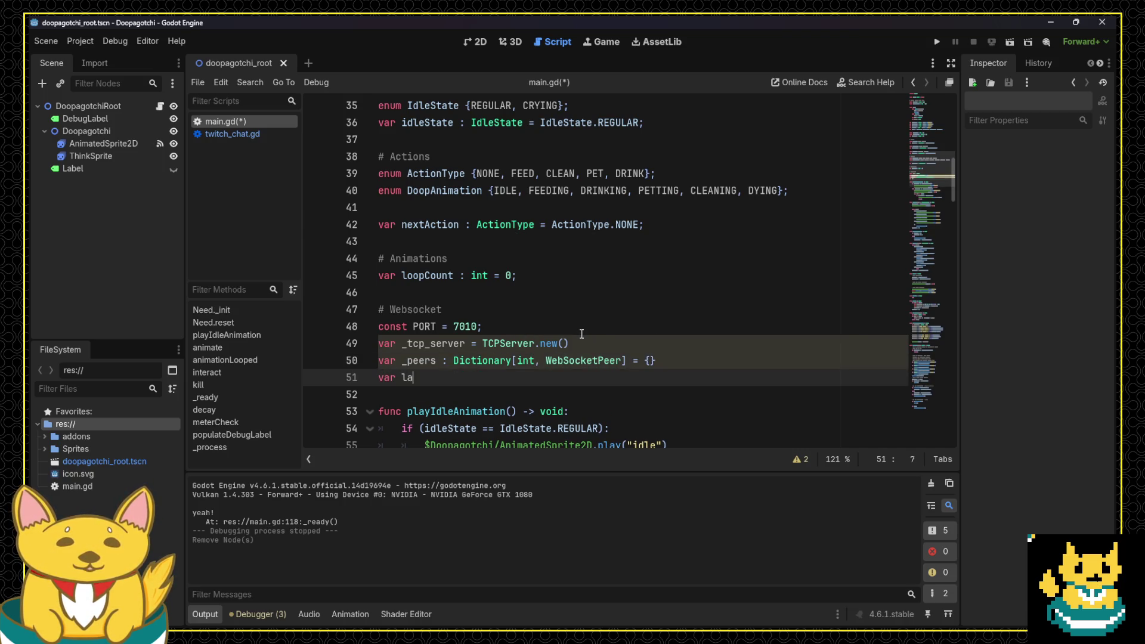
type("er_id = 1;")
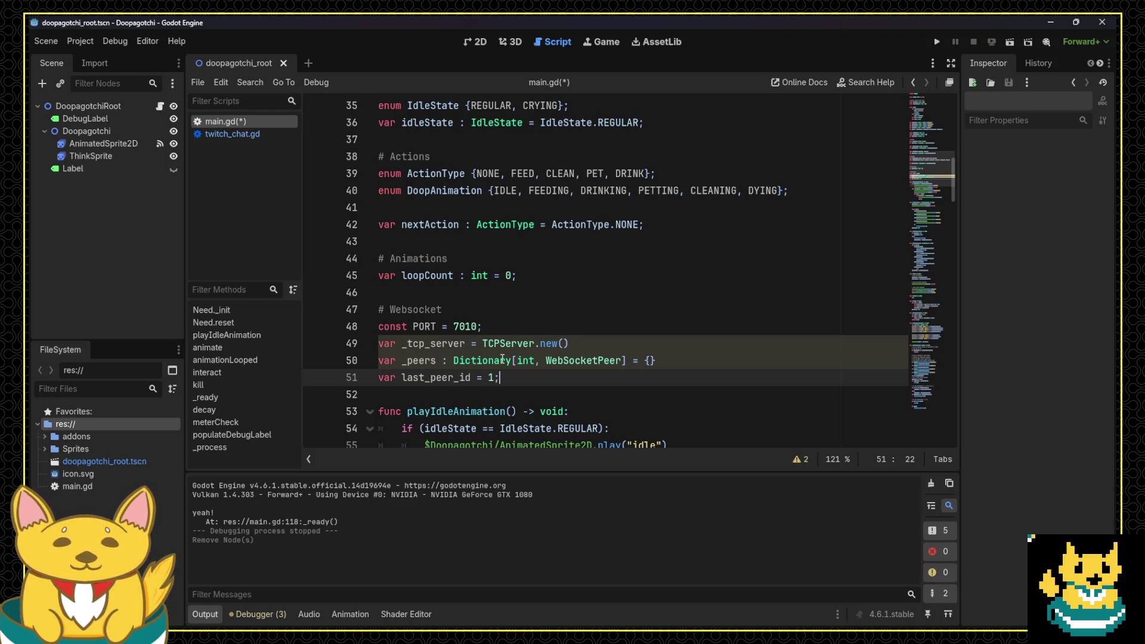
left_click(478, 376)
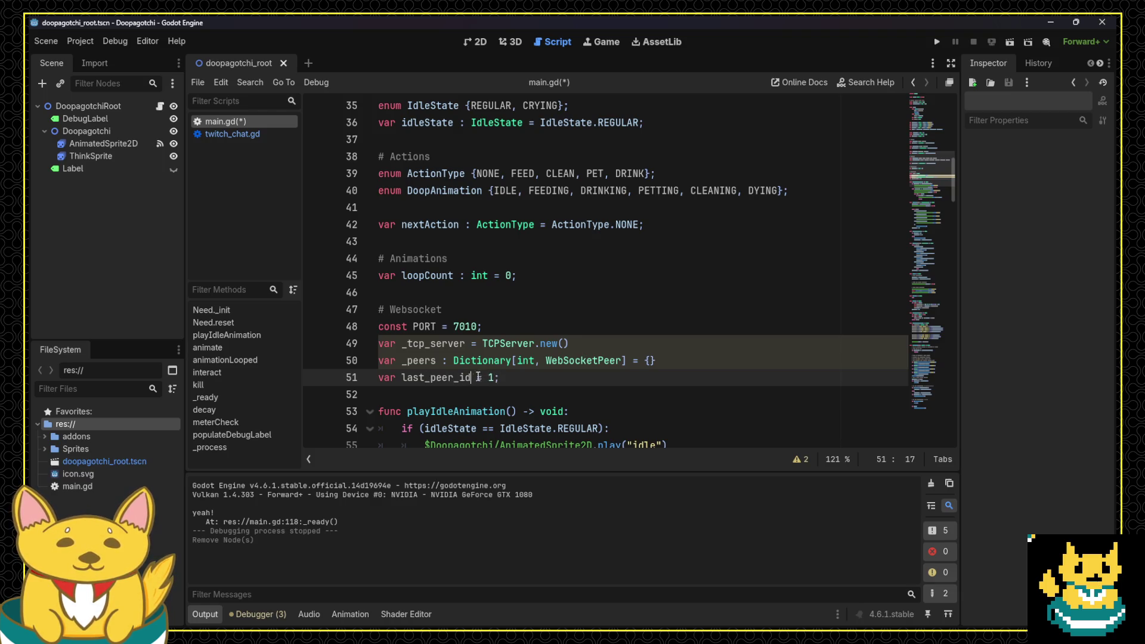
scroll(552, 333, "down", 14)
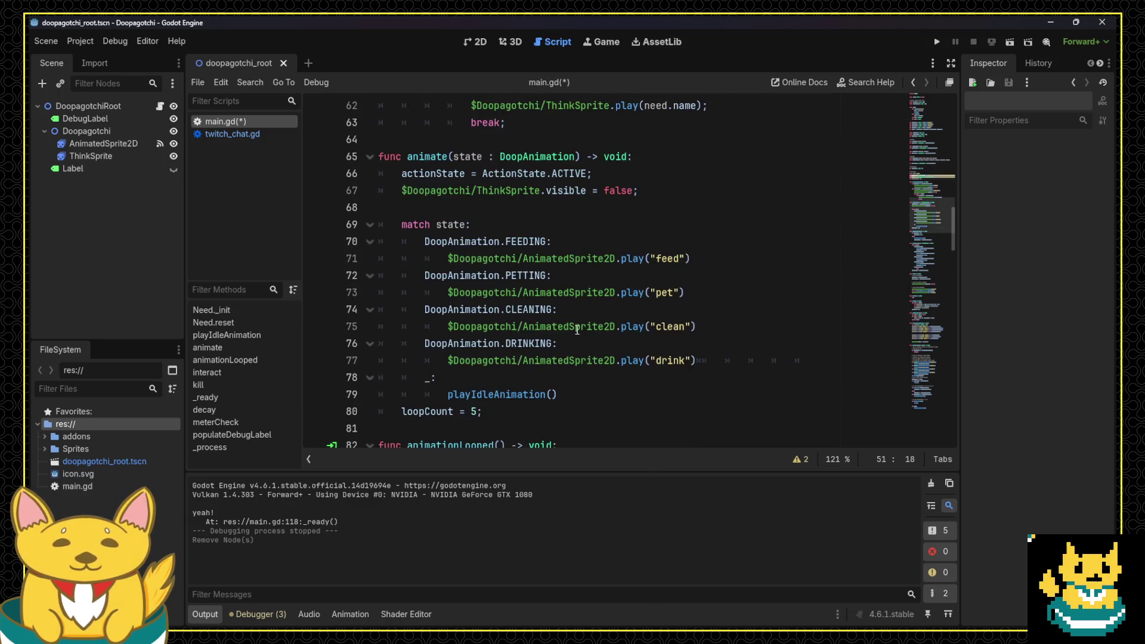
scroll(577, 330, "down", 7)
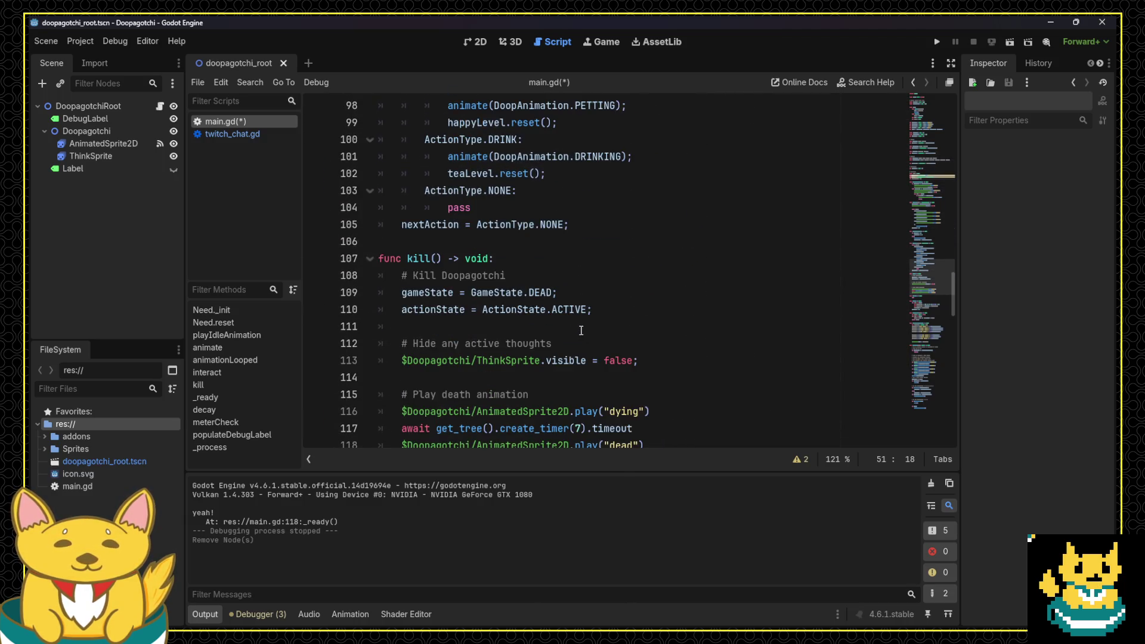
scroll(581, 335, "down", 4)
scroll(581, 335, "down", 5)
scroll(581, 335, "up", 3)
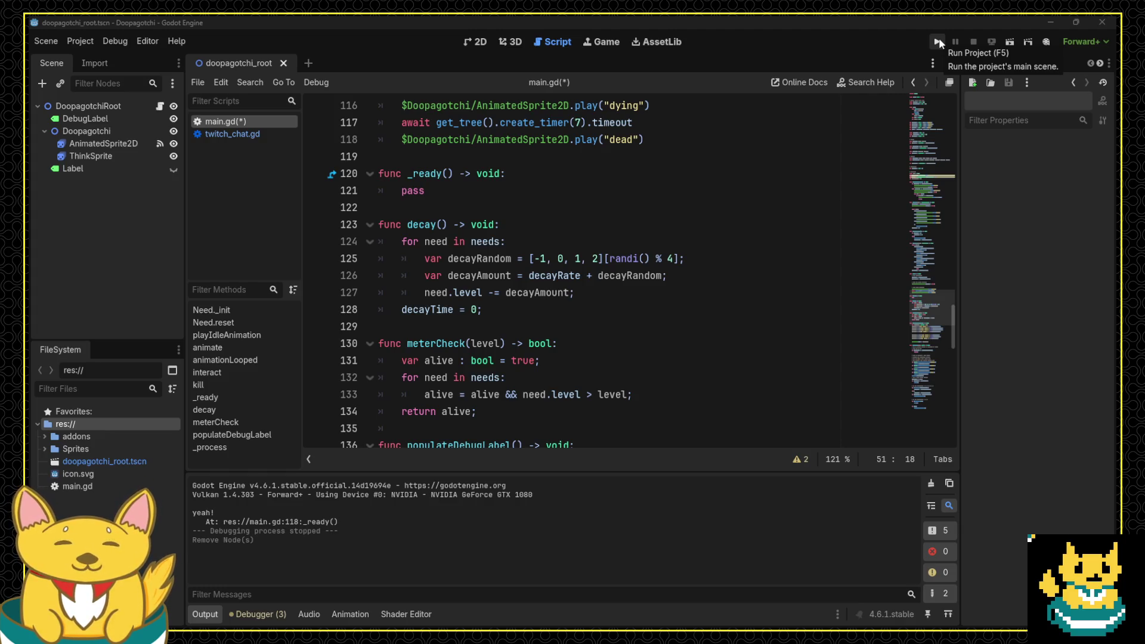
Run the Doopagotchi project to test the changes, close its window, and return to the decay function.
left_click(938, 42)
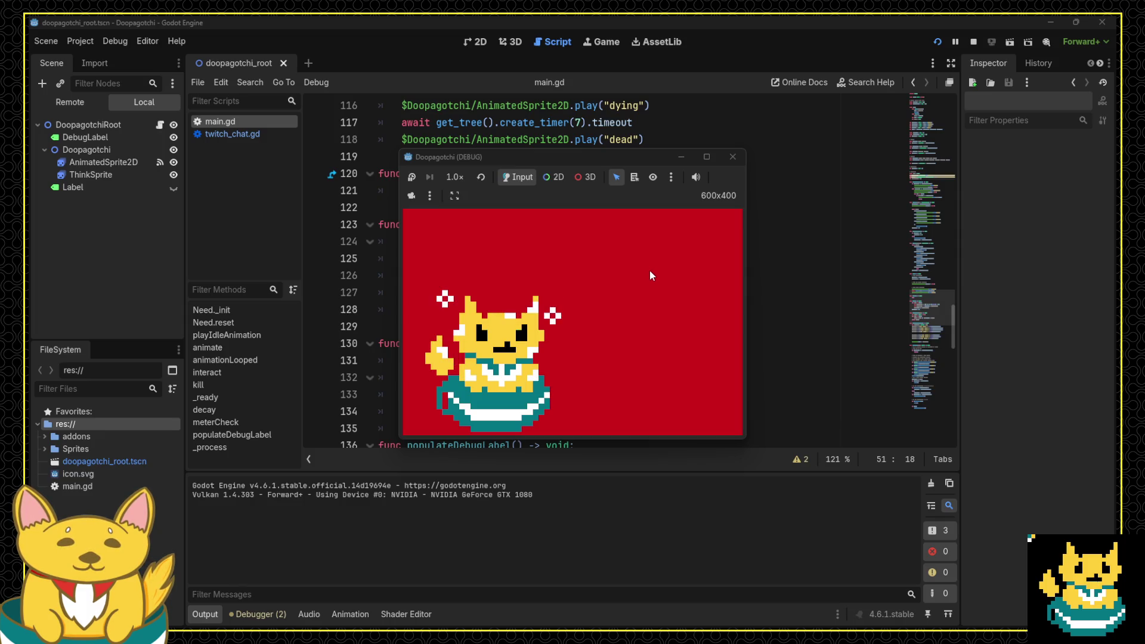
left_click(734, 156)
left_click(432, 276)
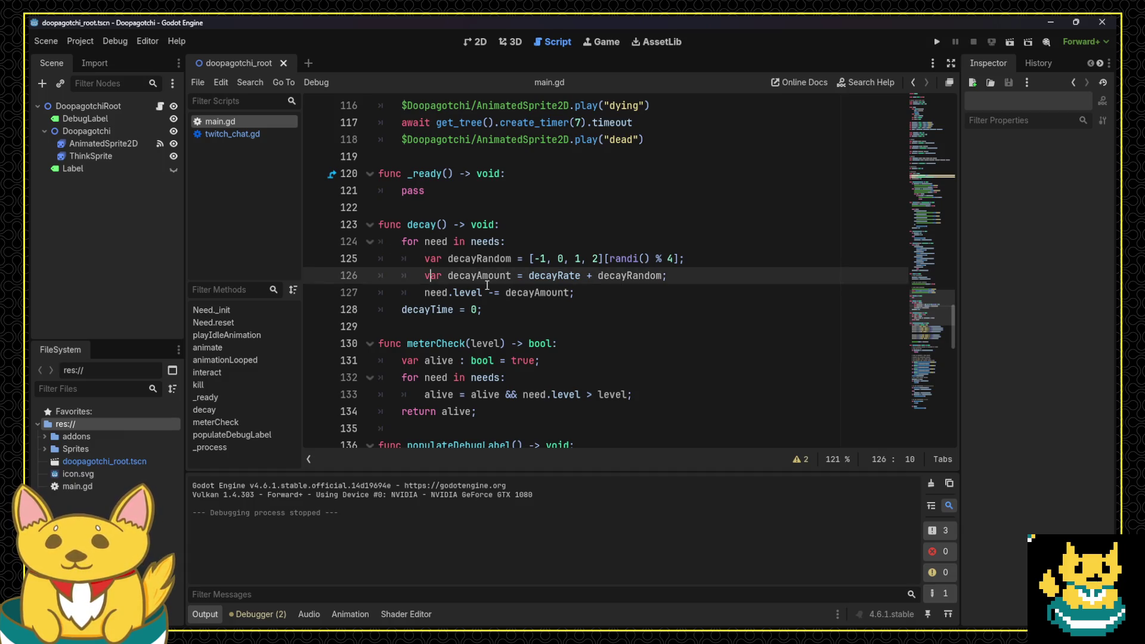
left_click(557, 307)
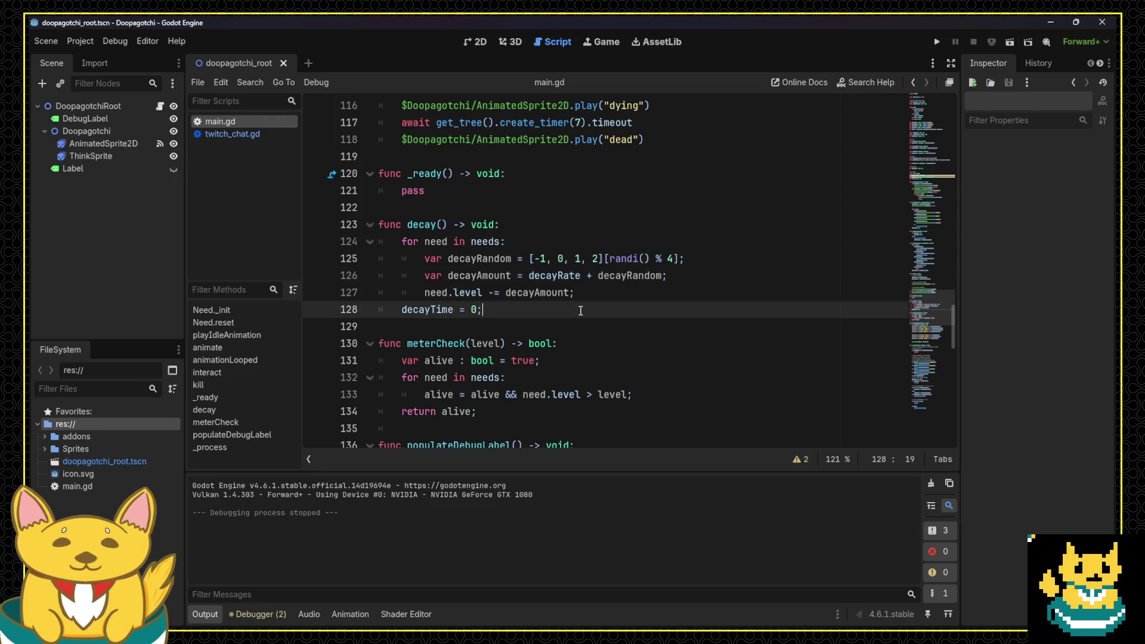
Replace the pass placeholder in _ready with var err = _tcp_server.listen(PORT);.
scroll(567, 325, "up", 10)
scroll(580, 345, "down", 5)
scroll(537, 316, "down", 4)
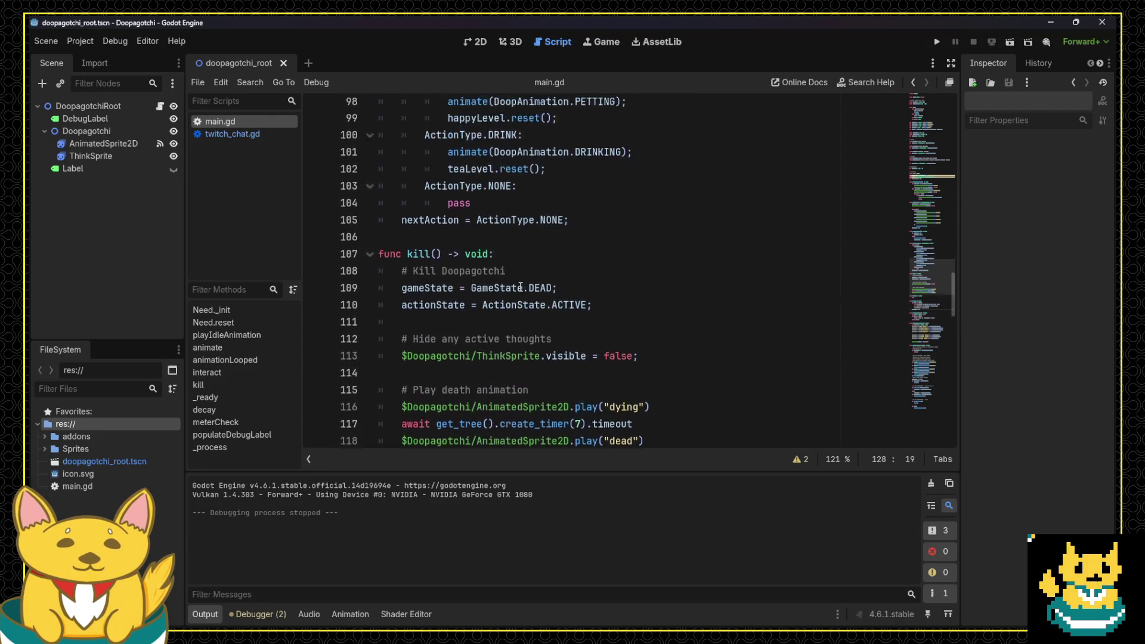
left_click(516, 294)
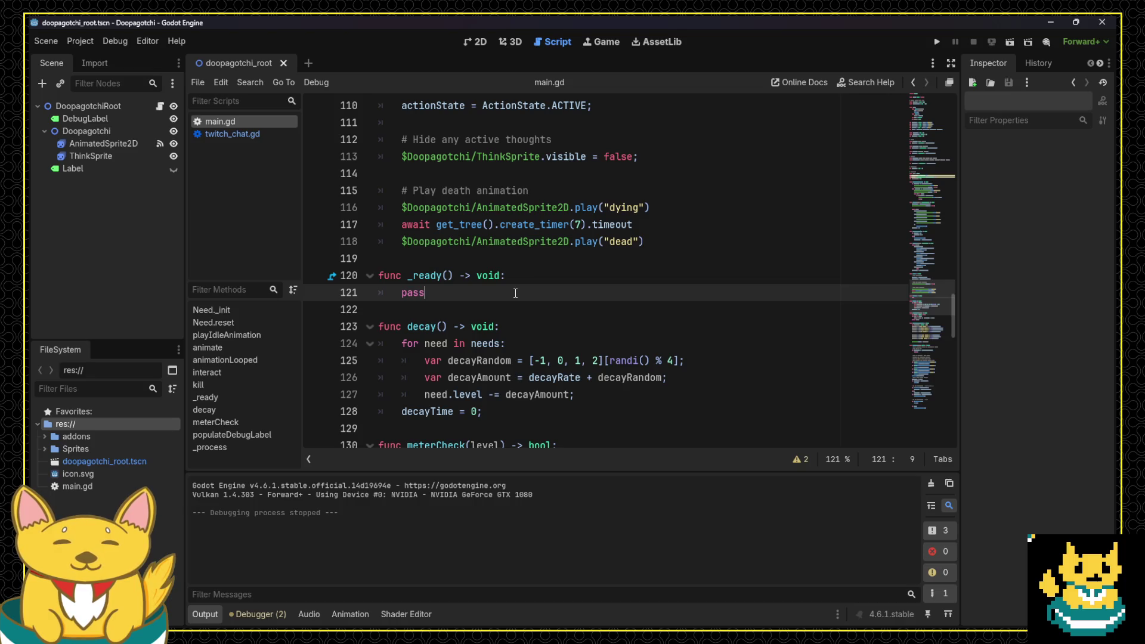
key("BackSpace")
key("BackSpace")
key("BackSpace")
type("var")
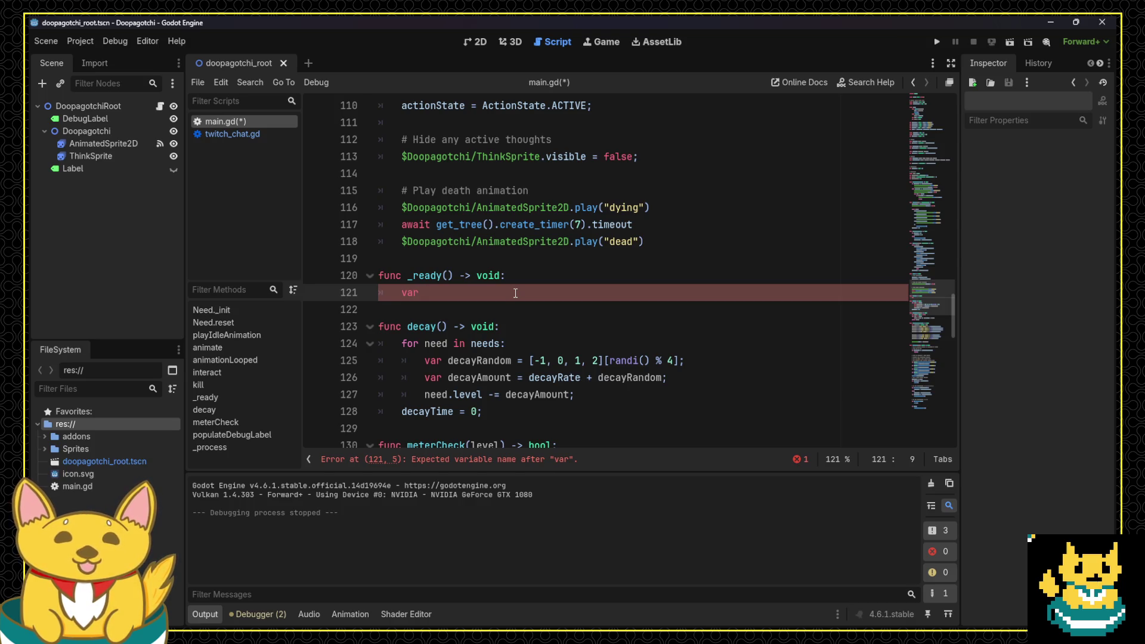
type("err = _t")
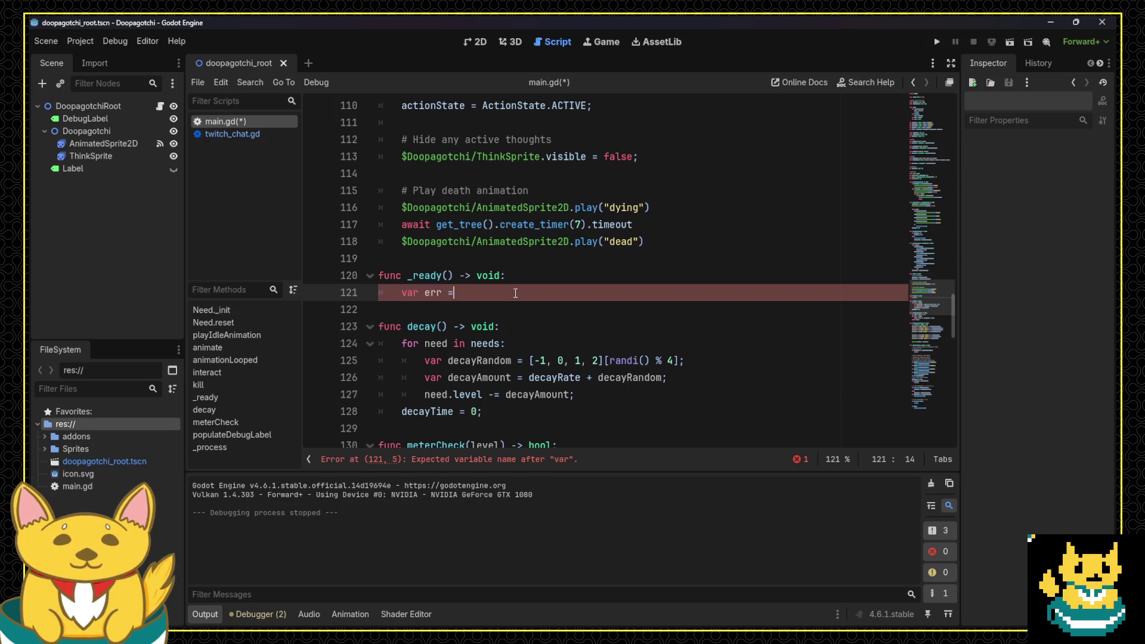
type("cp_server.listen")
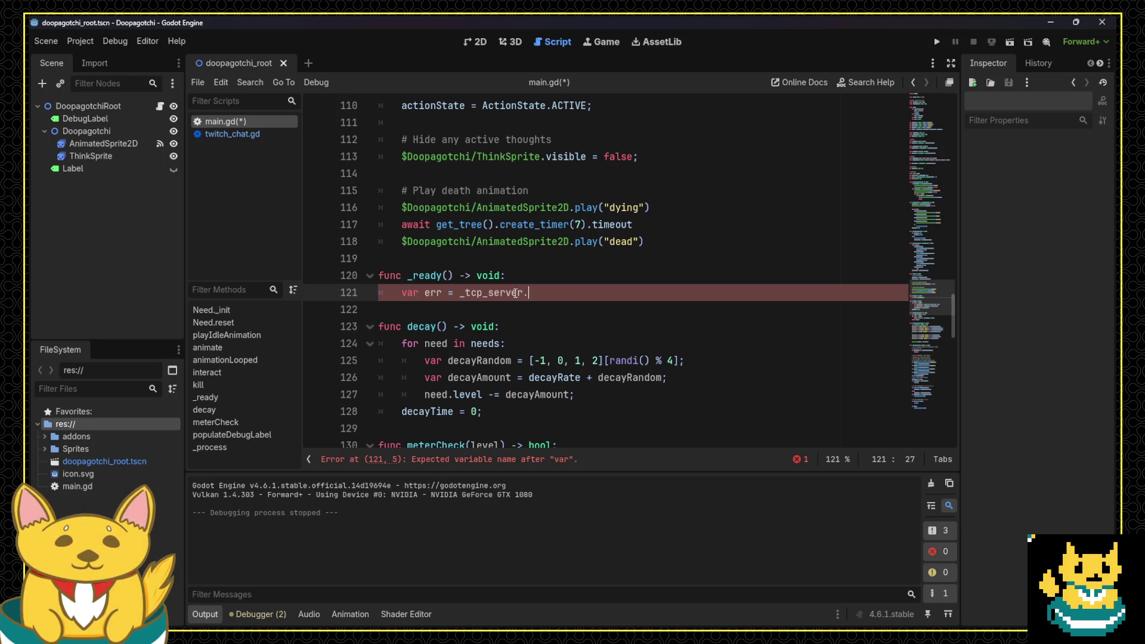
type("(OPO")
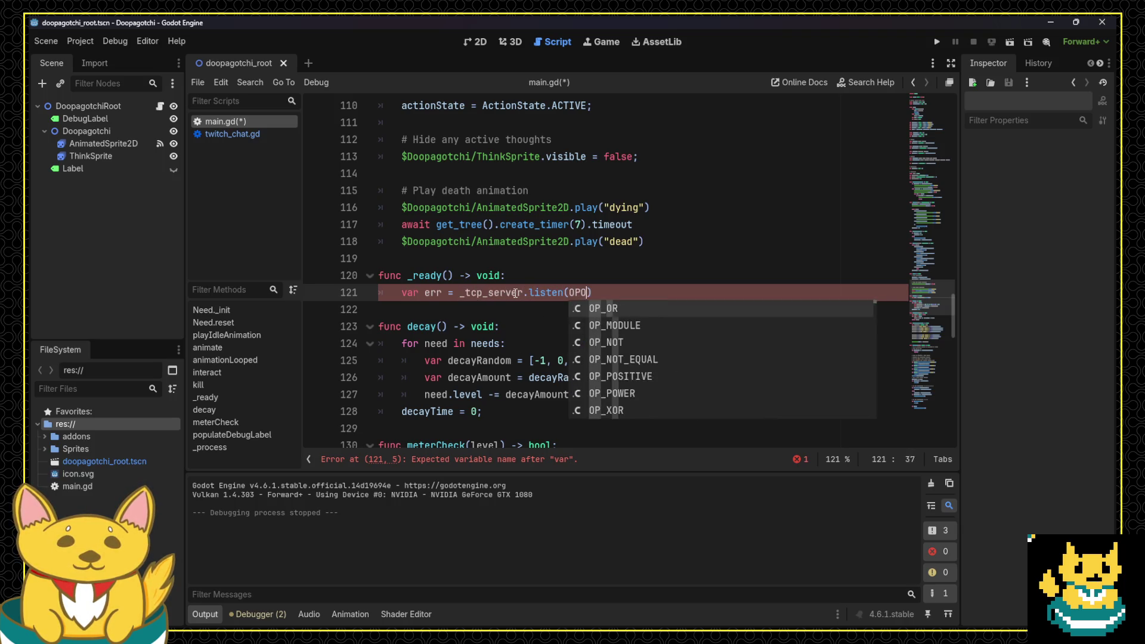
key("BackSpace")
type("PORT);")
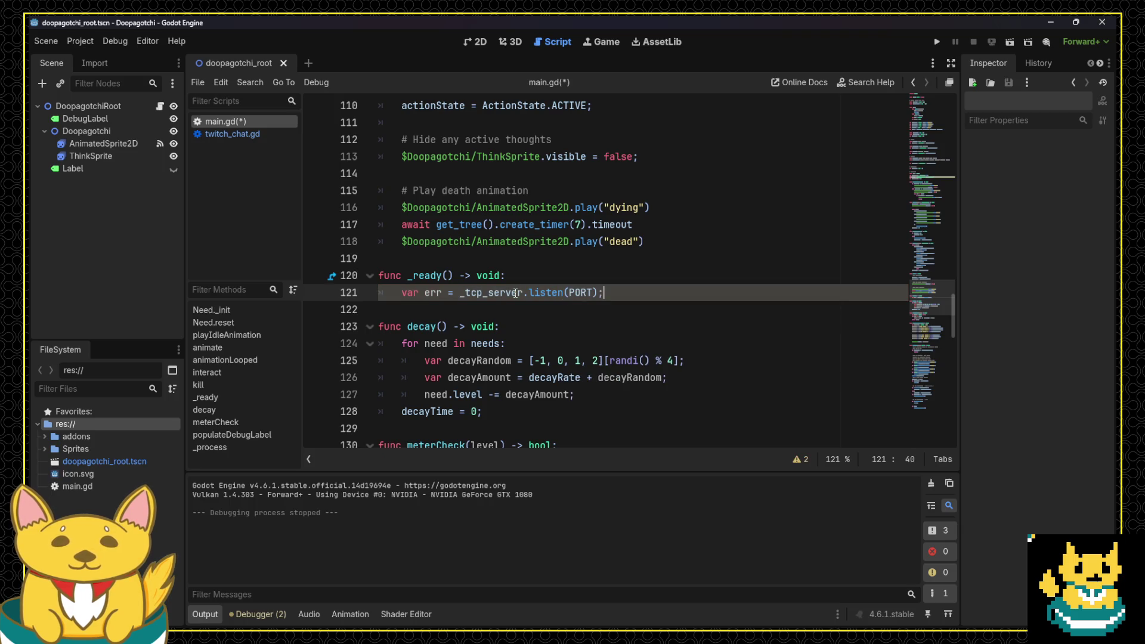
Add if err == OK: printing "Doopagotchi Server Ready!".
key("Return")
type("if err == OK")
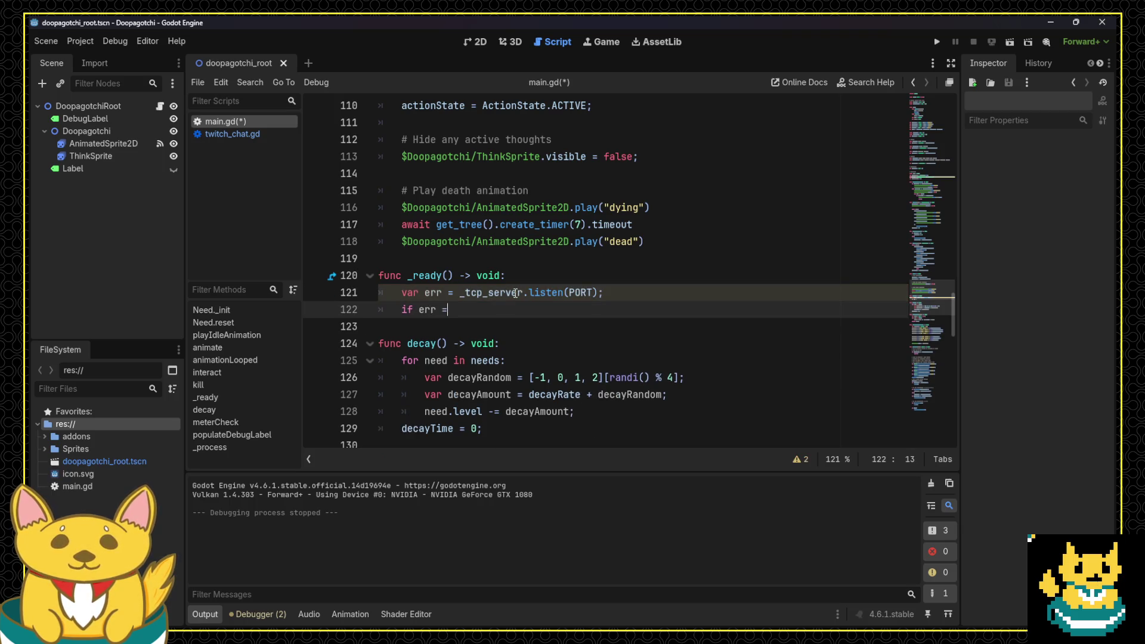
type(":")
key("Return")
type("pr")
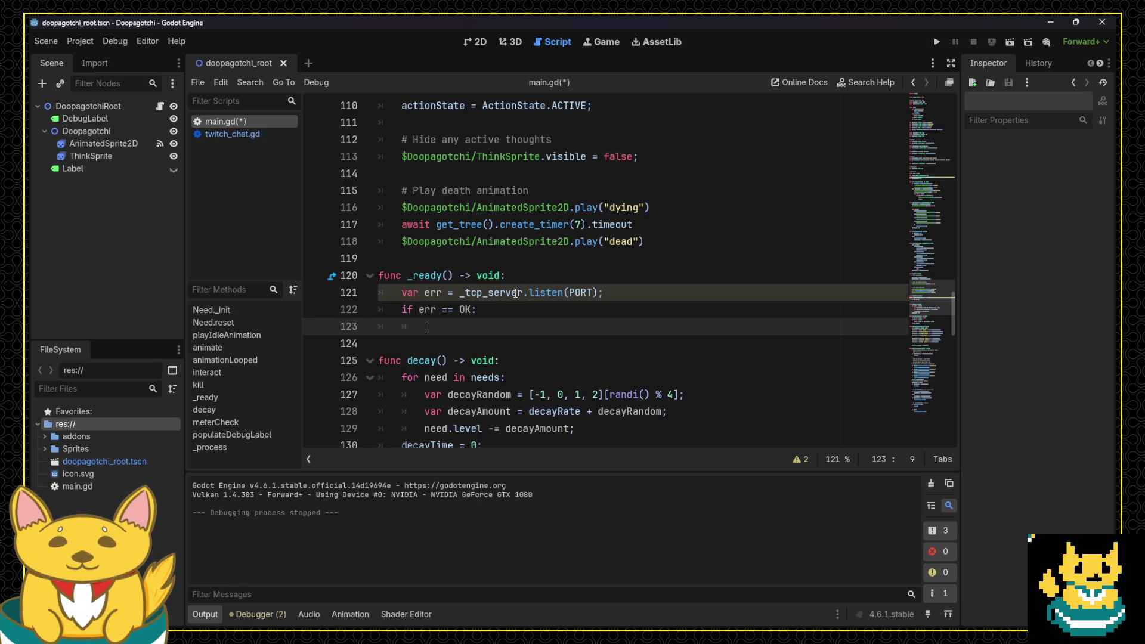
type("int(\"Doopagotchi ")
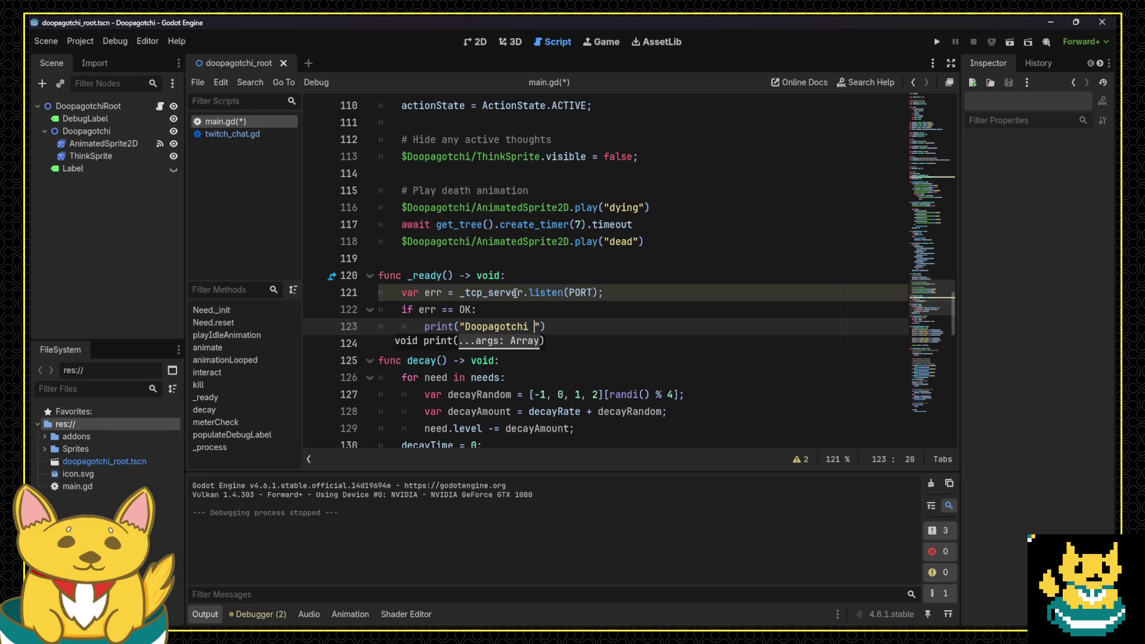
type("Server Ready")
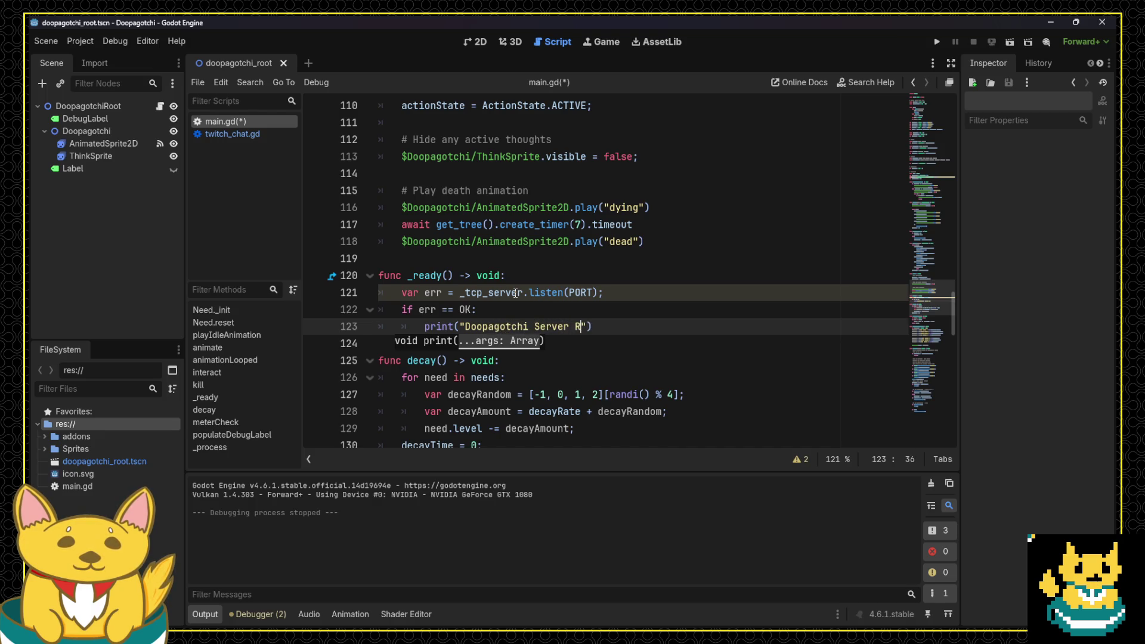
type("!")
key("End")
type(";")
Add an else: branch aligned with the if that prints "sad...".
key("Return")
type("else:")
key("Return")
key("Up")
key("shift+Tab")
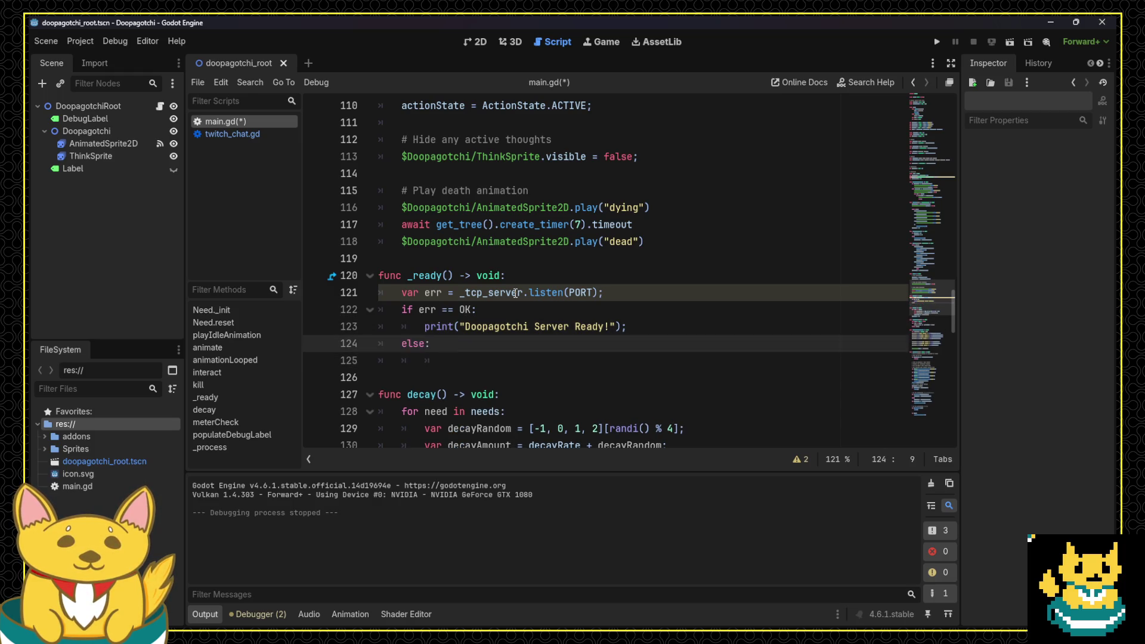
key("Down")
type("print(\"sad...")
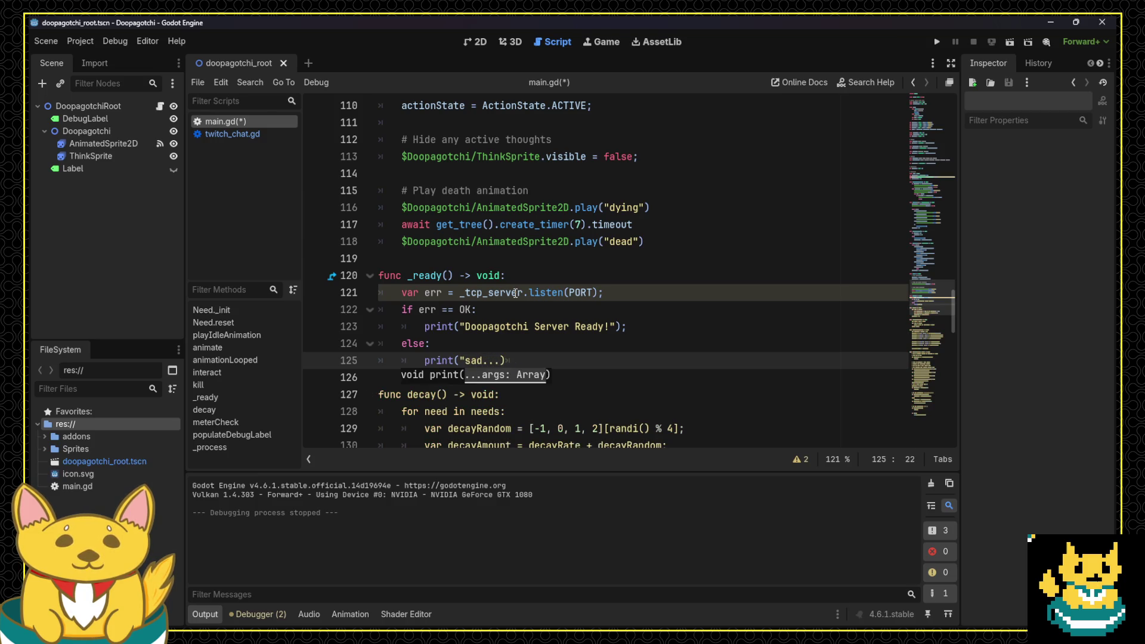
type("\")")
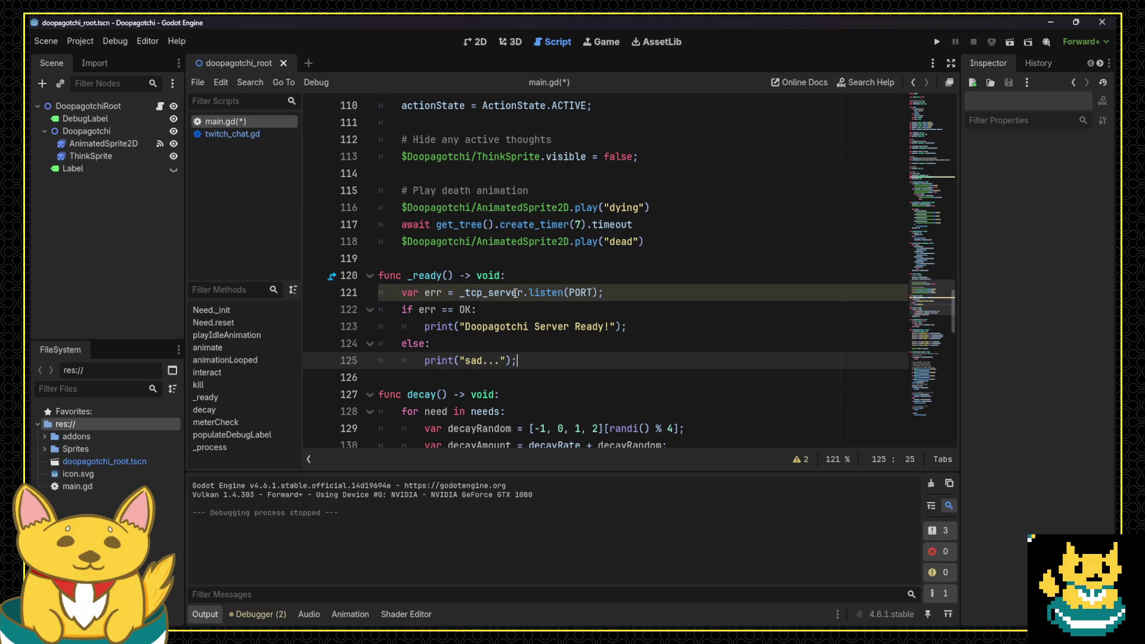
Add set_process(false) below the "sad..." print in the else branch.
key("Return")
type("set_process")
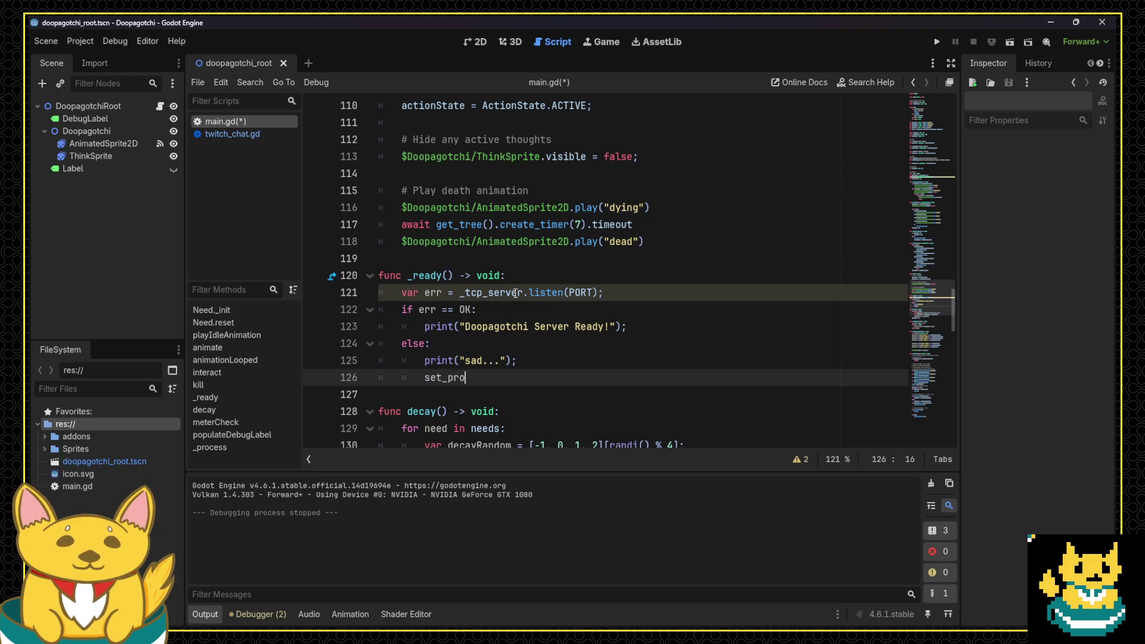
key("Return")
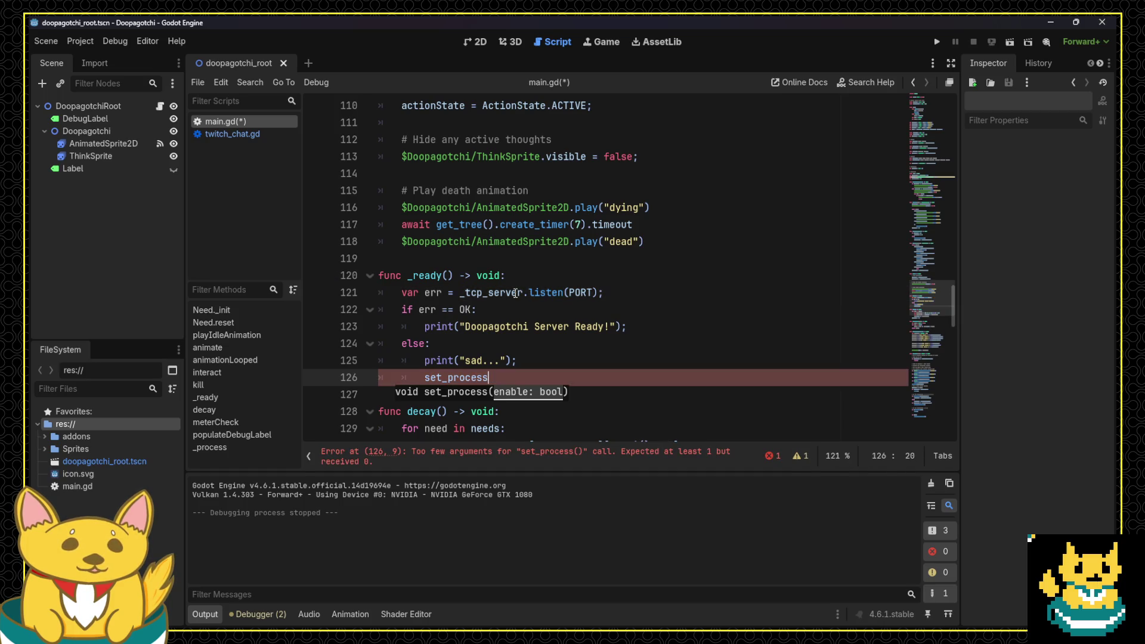
type("fals)")
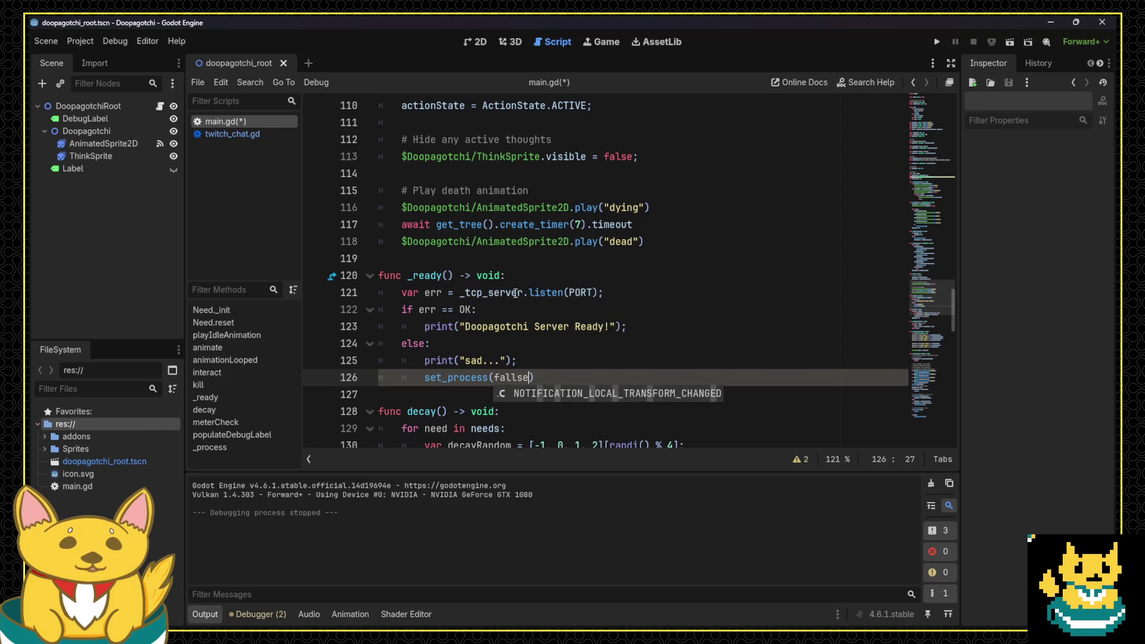
key("Return")
type(")")
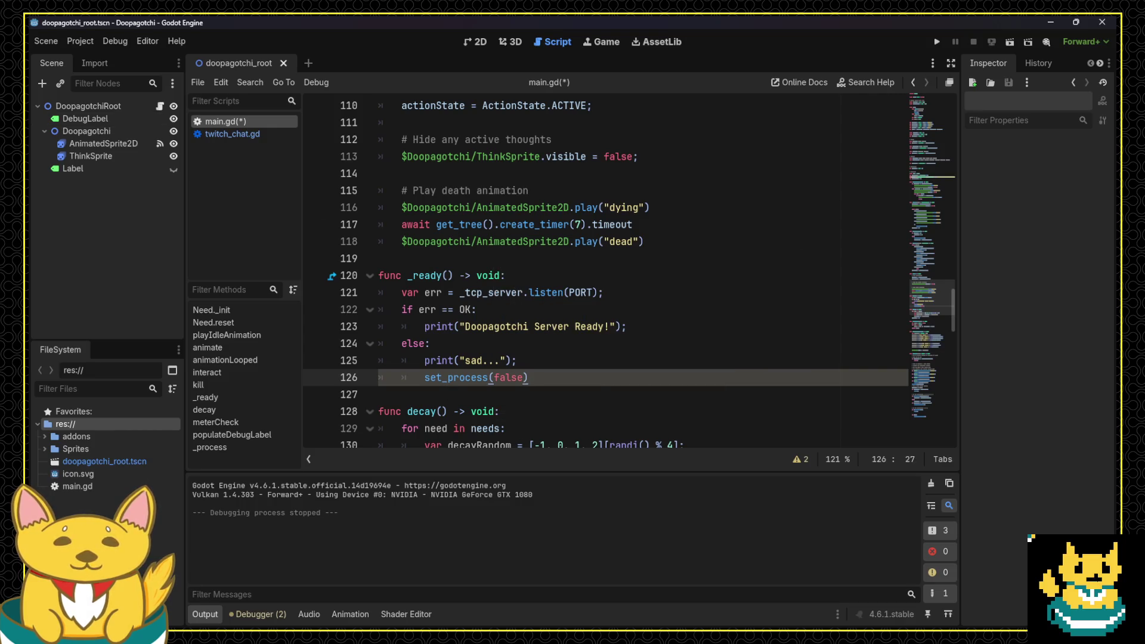
key("alt+Tab")
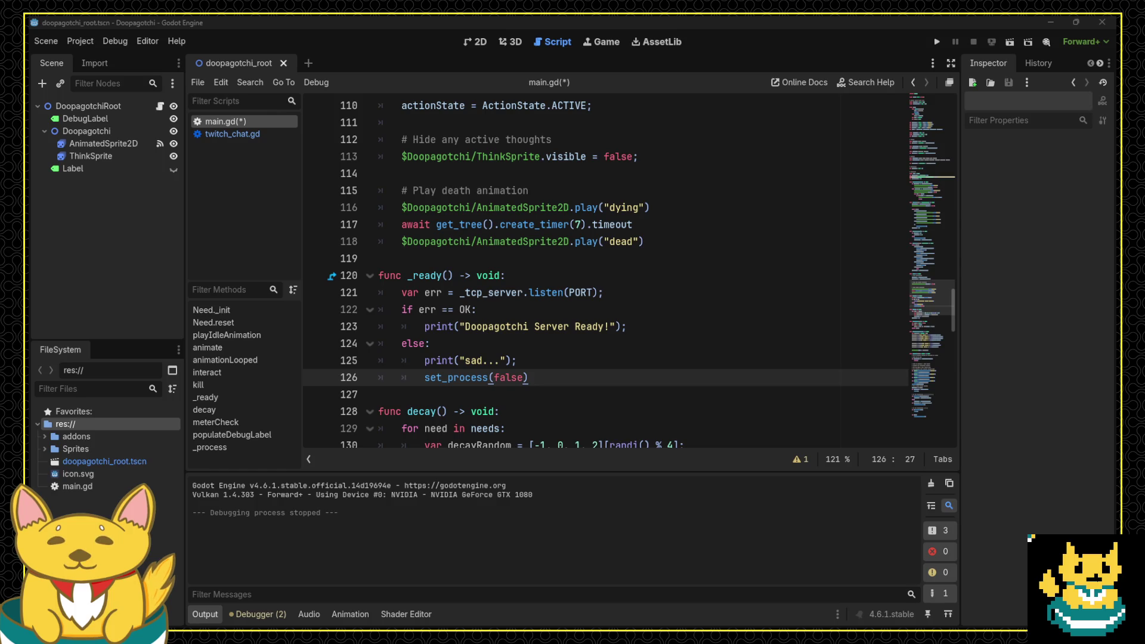
Declare func webSocketHandler() -> void below _ready, starting a while line in its body.
left_click(615, 326)
left_click(550, 378)
key("Return")
key("Return")
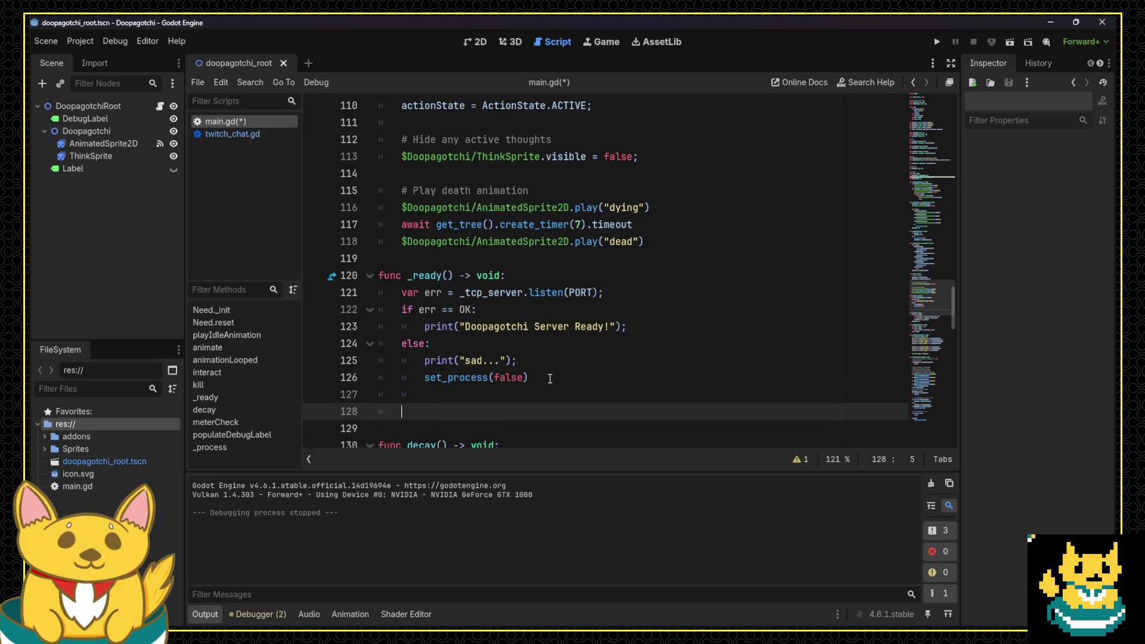
type("oid web")
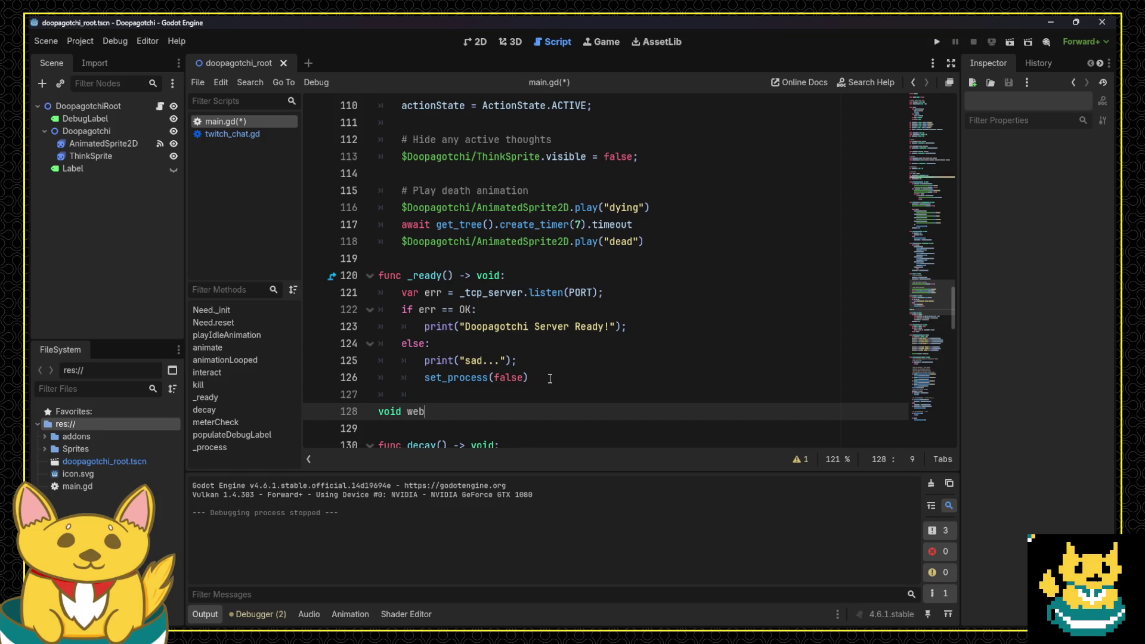
type("SocketHande")
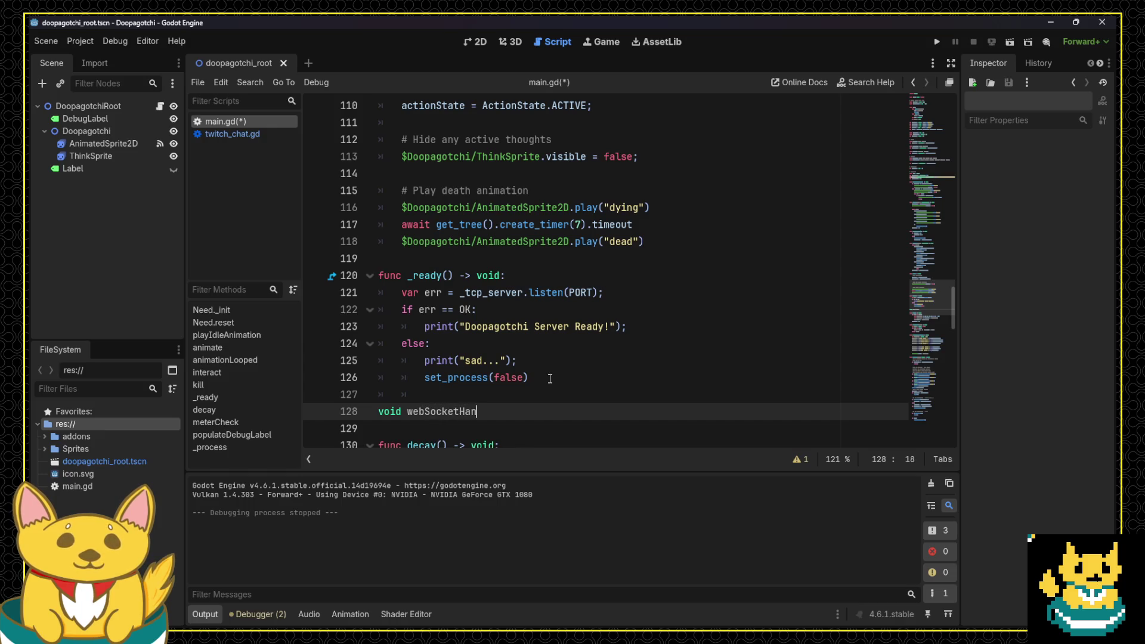
key("BackSpace")
type("ler() -> ")
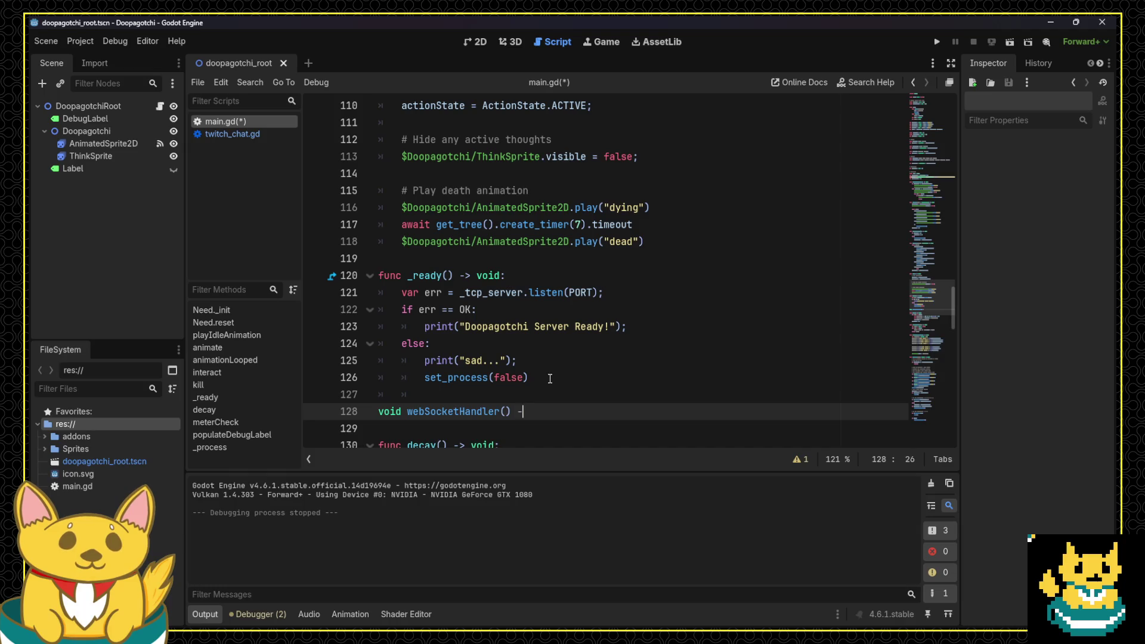
type("void")
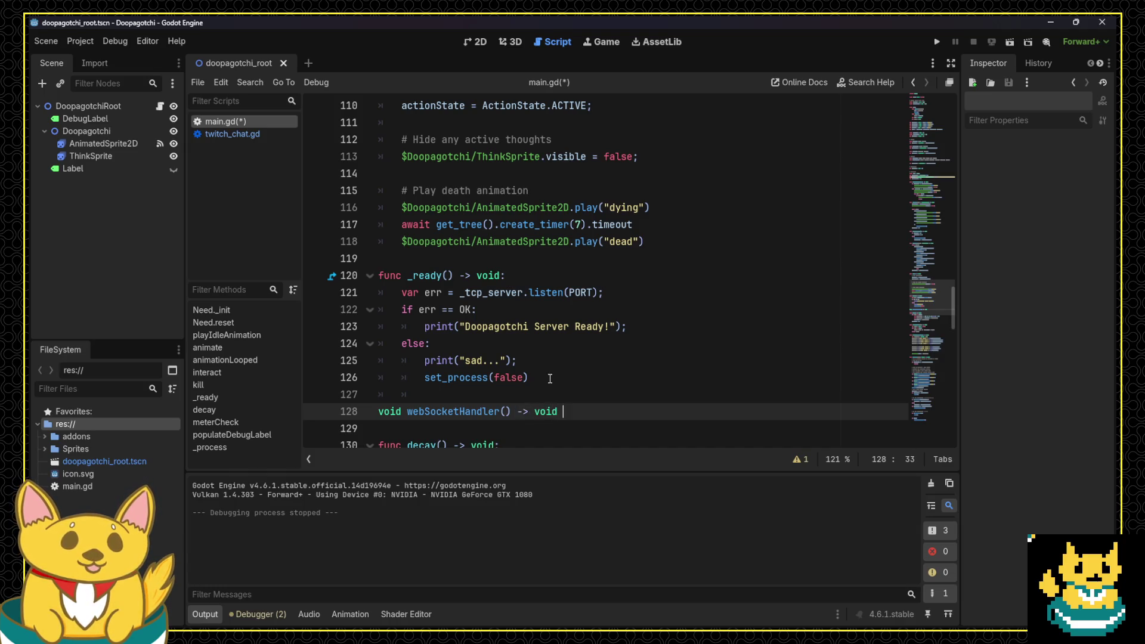
key("Return")
type("wh")
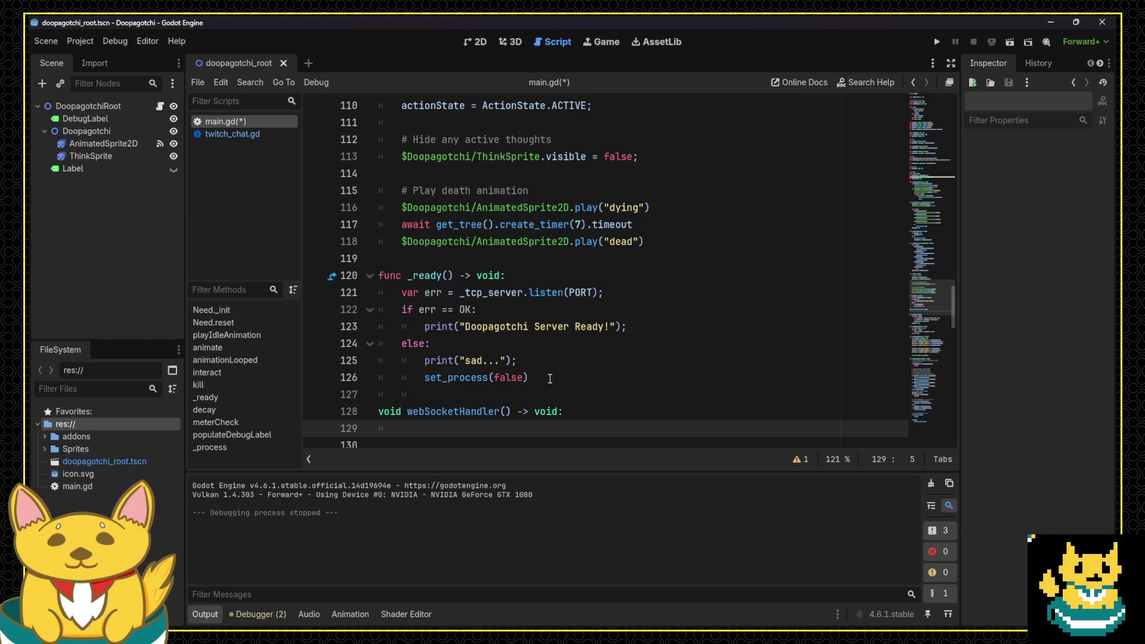
type("ile _tcp_")
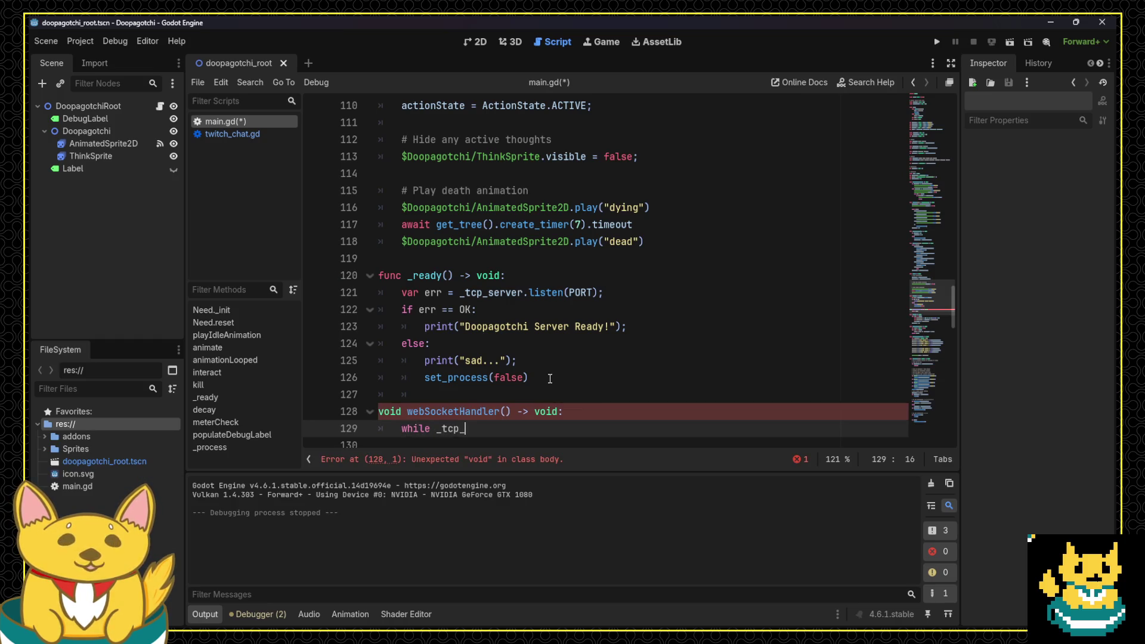
type("server")
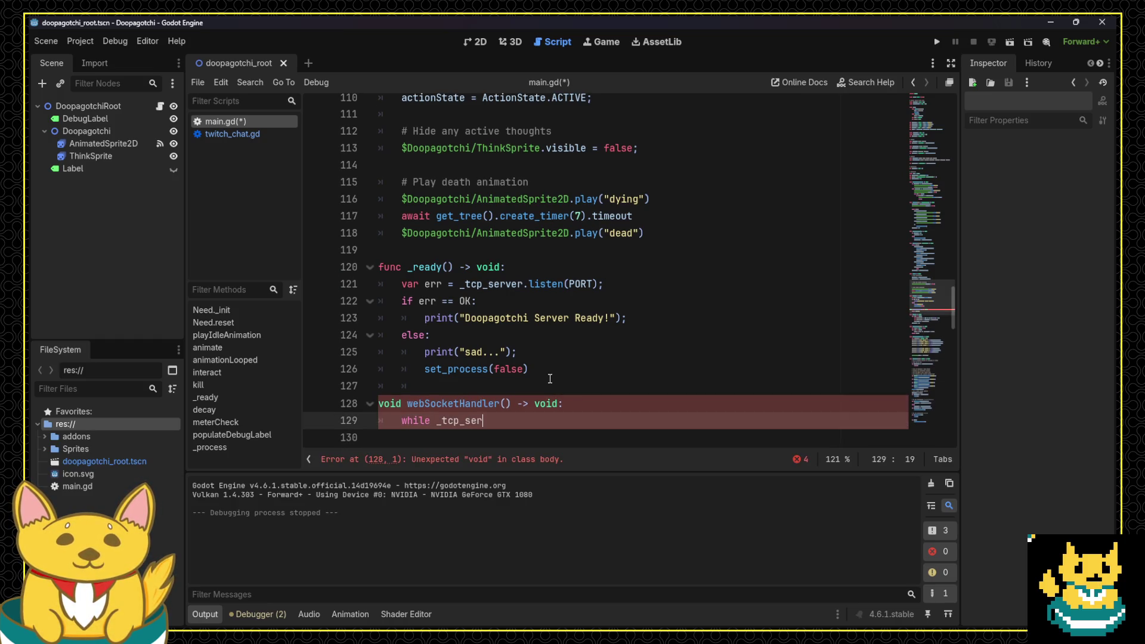
type(".is_conn")
type("ection")
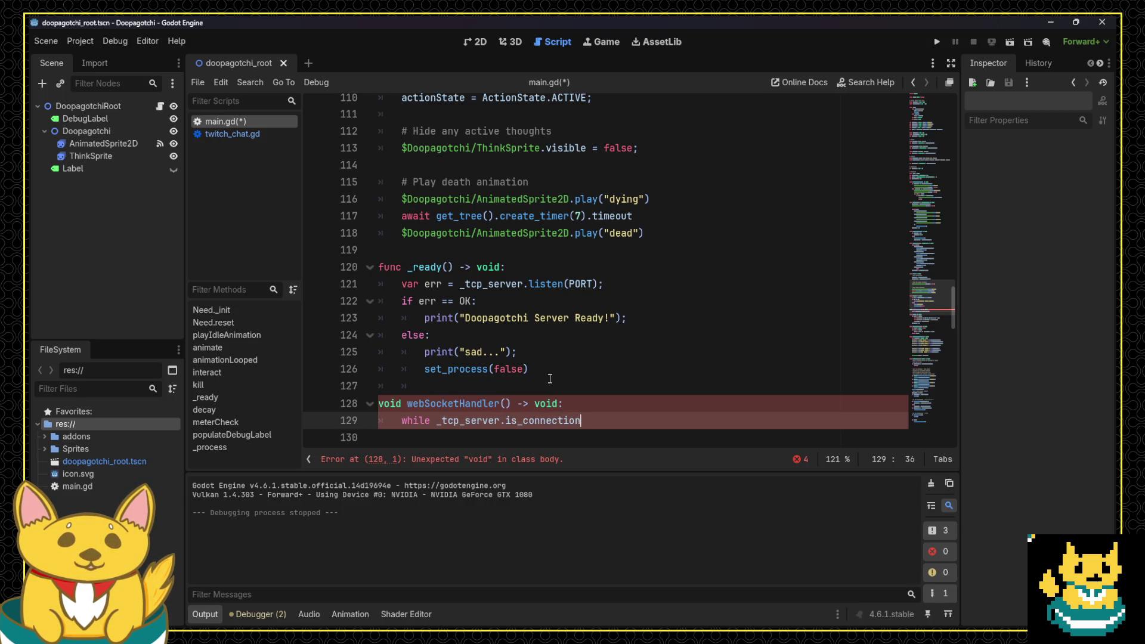
key("Up")
key("Left")
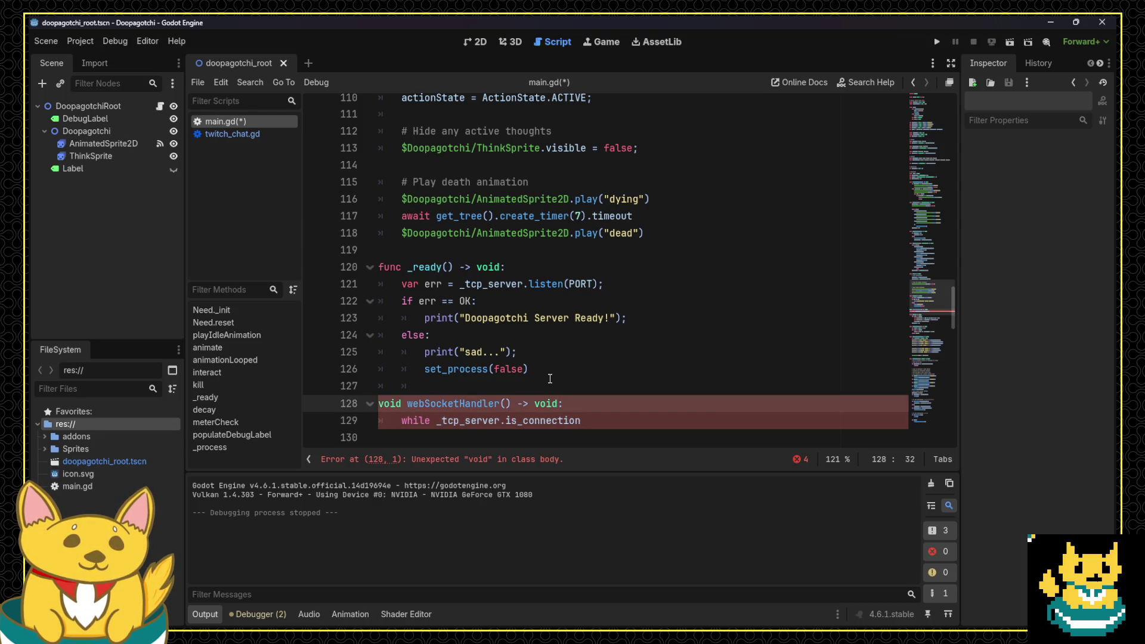
key("Home")
key("ctrl+shift+Right")
key("BackSpace")
type("func")
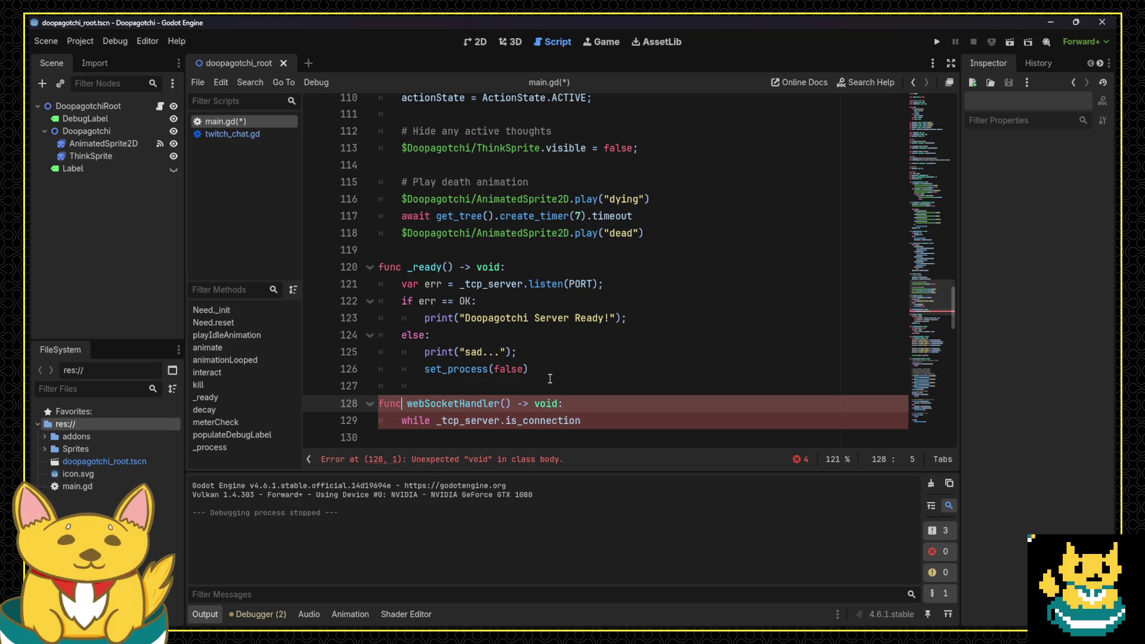
Complete the loop condition as while _tcp_server.is_connection_available():.
key("Down")
key("End")
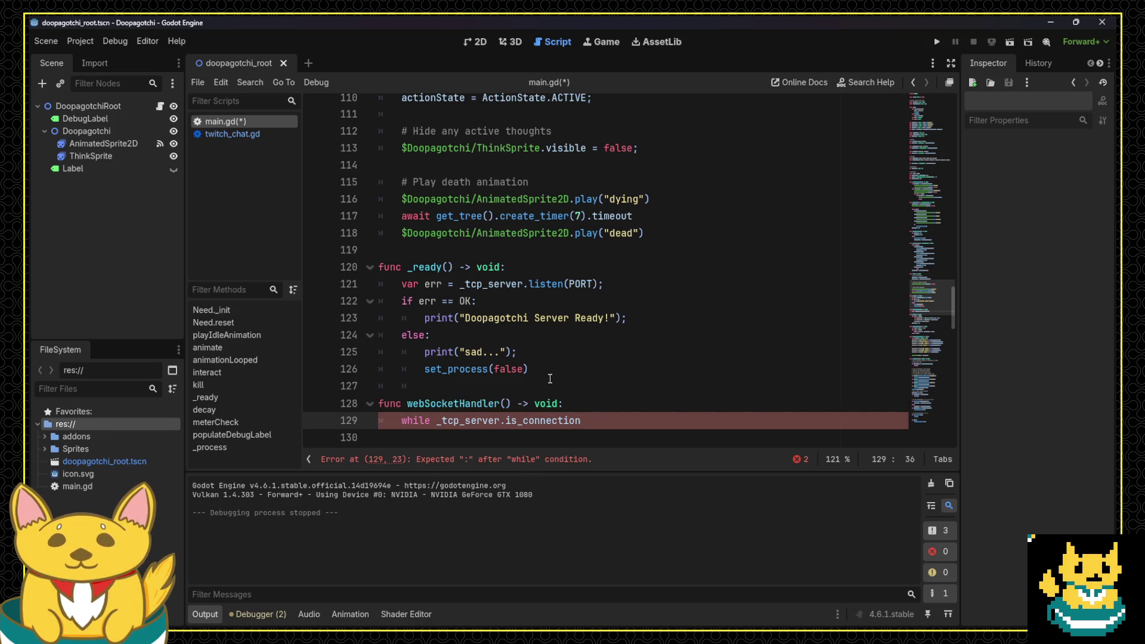
type("():")
key("Return")
key("Up")
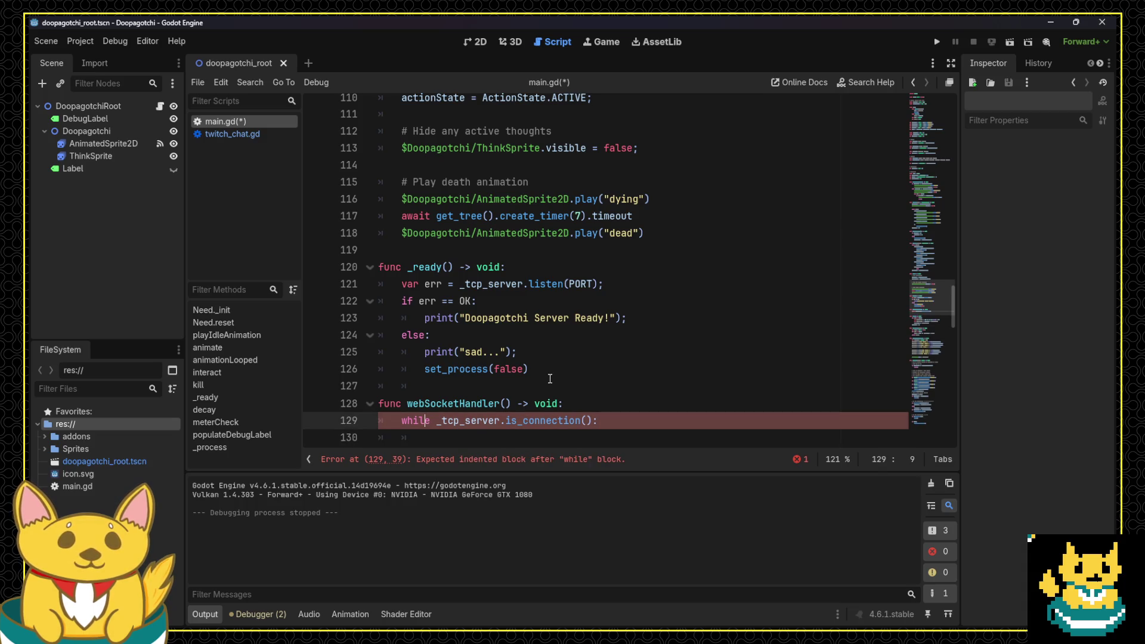
key("BackSpace")
key("BackSpace")
key("BackSpace")
type("_")
key("Return")
type(":")
key("Return")
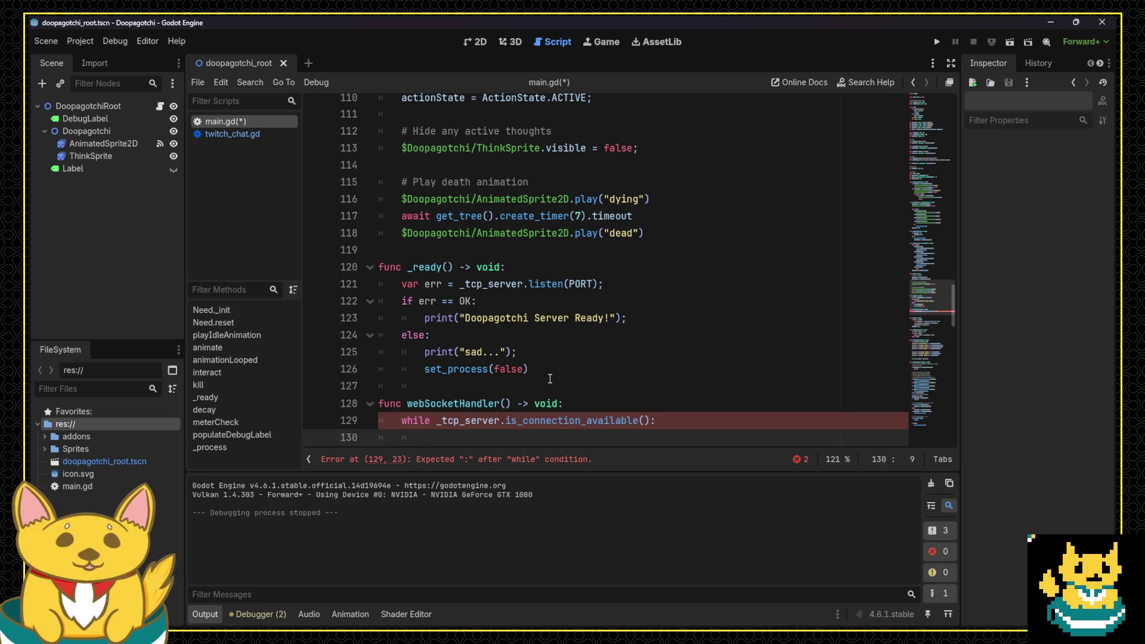
In the loop, increment last_peer_id and create var ws = WebSocketPeer.new().
type("last_peer_d")
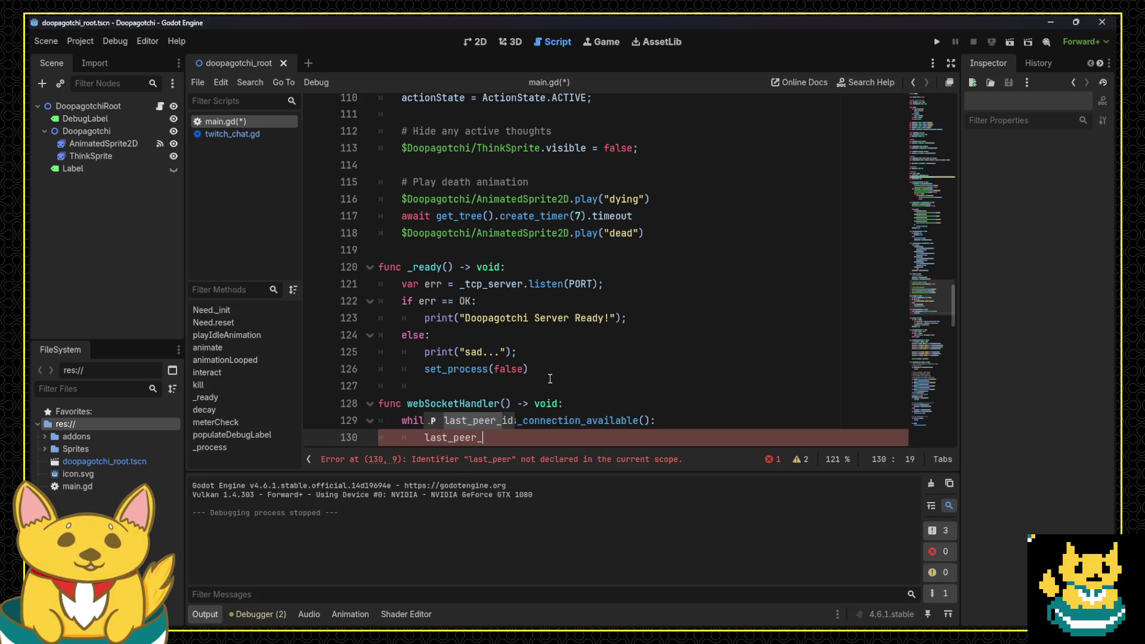
key("BackSpace")
type("id += 1;")
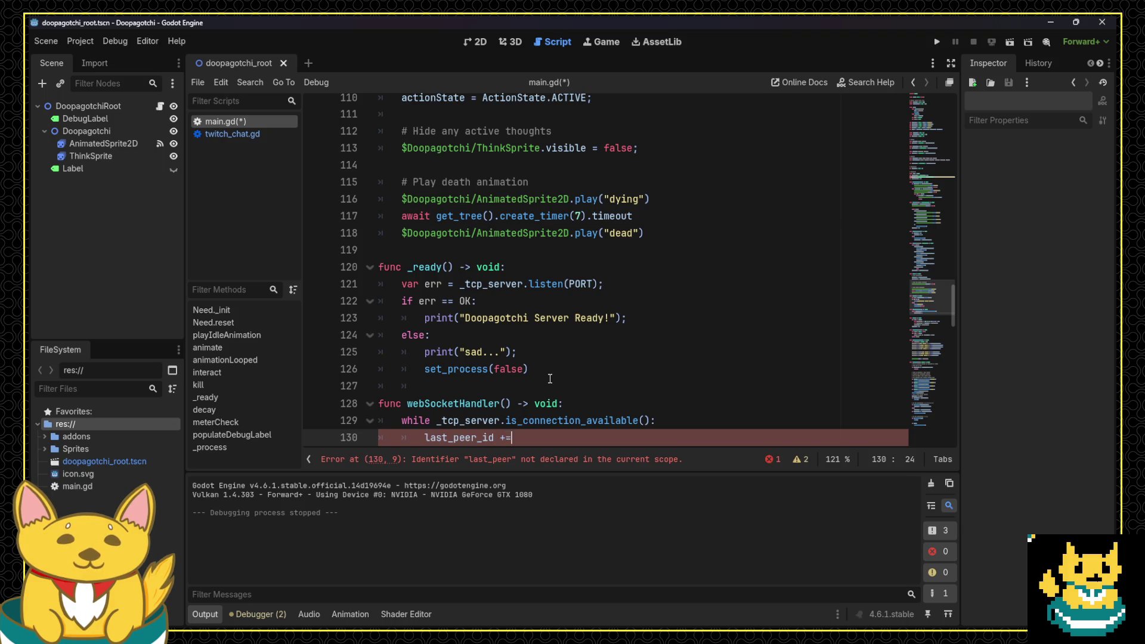
key("Return")
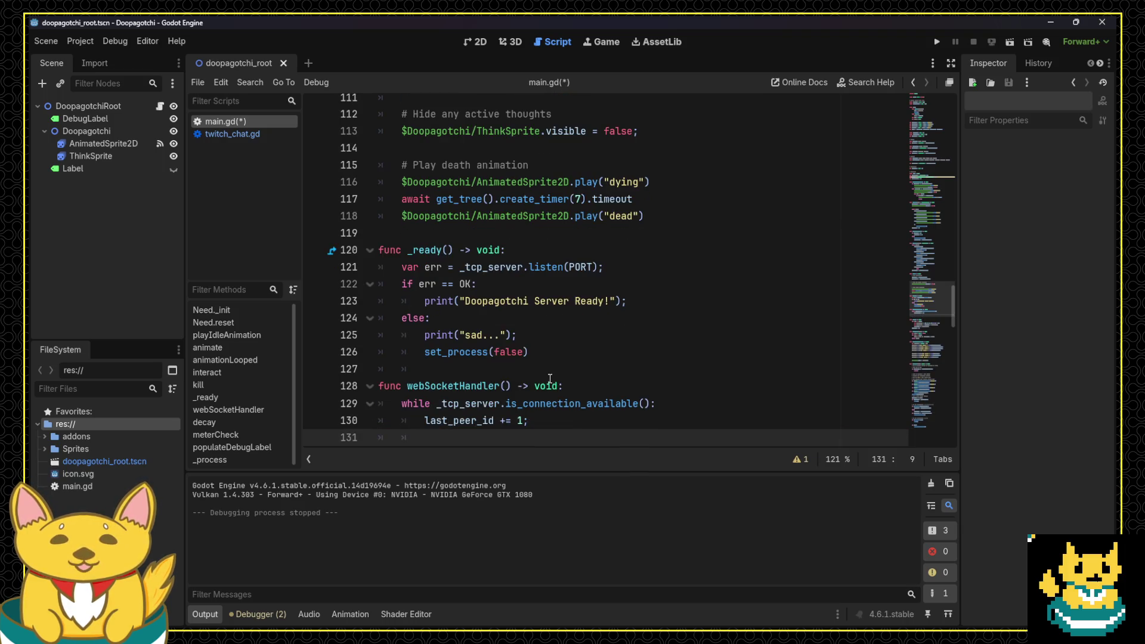
type("var ws = ")
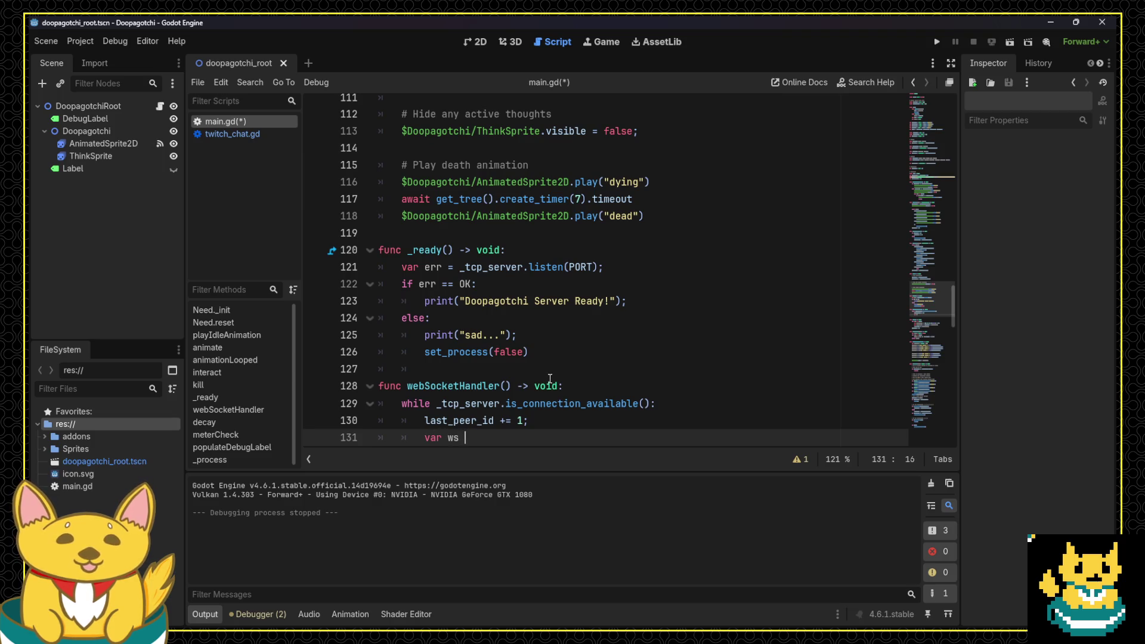
type("WebSoi")
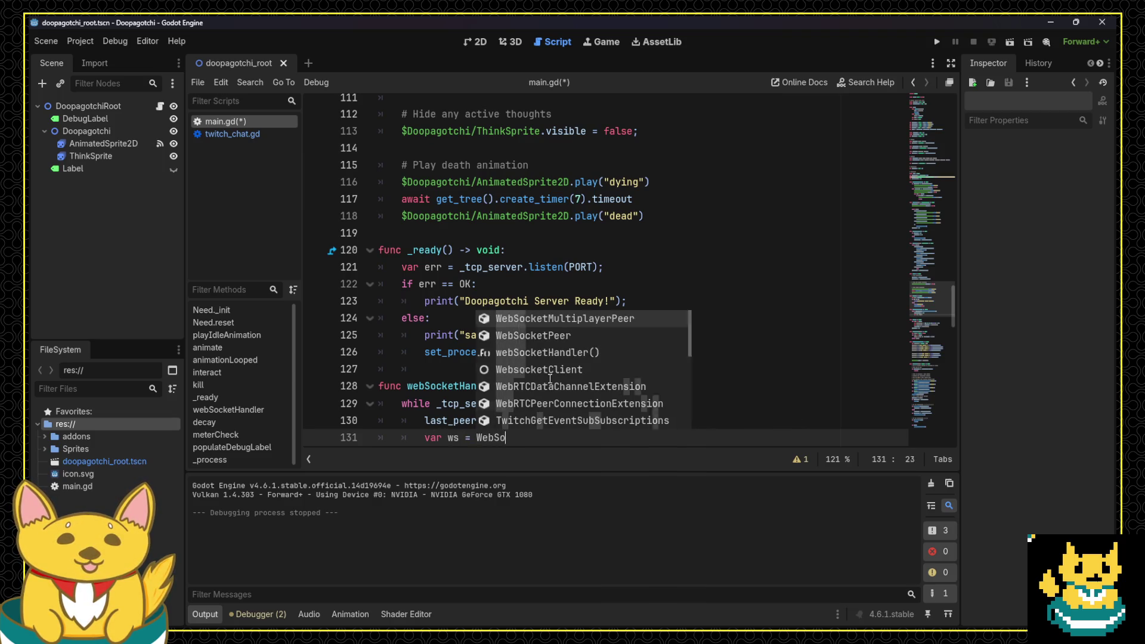
key("BackSpace")
type("c")
key("Return")
type(".new(")
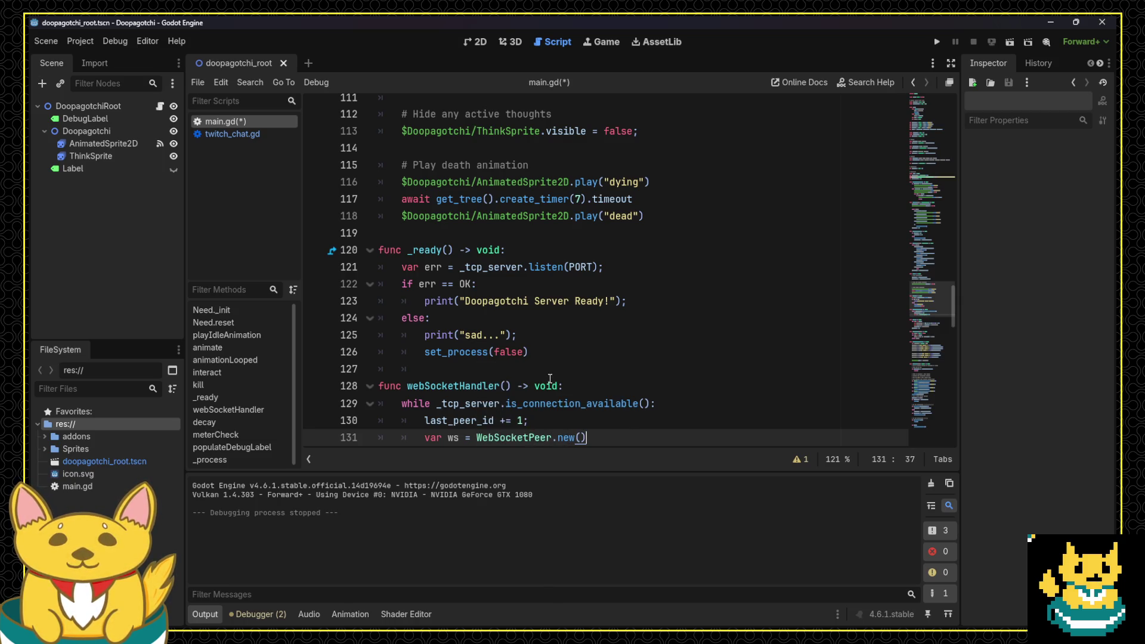
Call ws.accept_stream(_tcp_server.take_connection()) and assign ws to _peers[last_peer_id].
key("Return")
type("ws.accept_s")
key("Return")
type("_tcp_")
key("Return")
type(".take_")
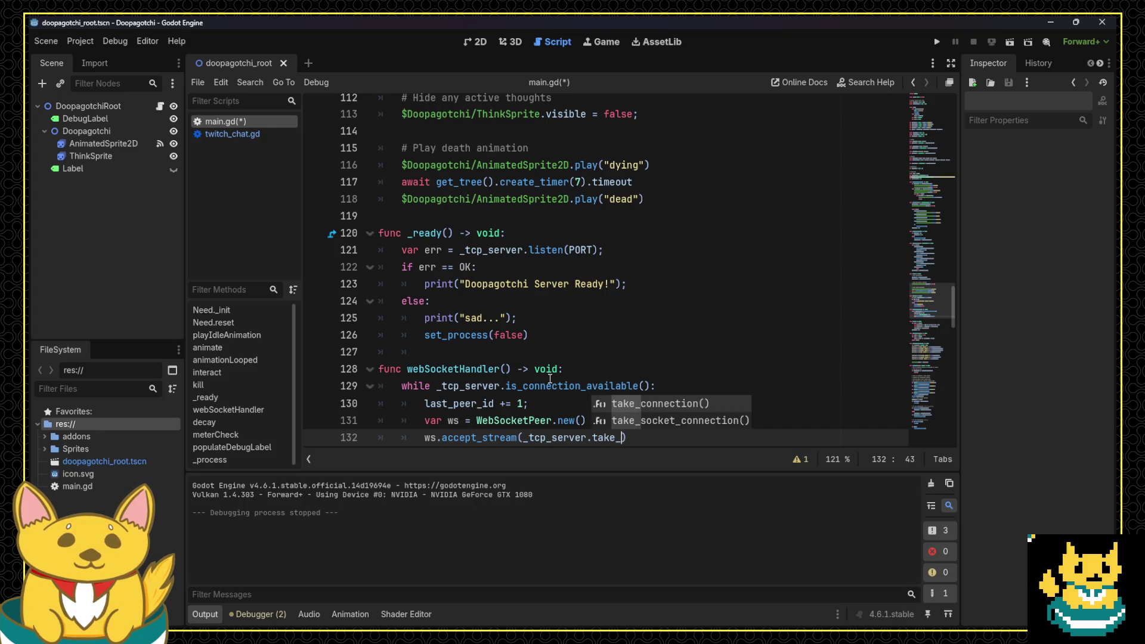
key("Return")
type(");")
key("Return")
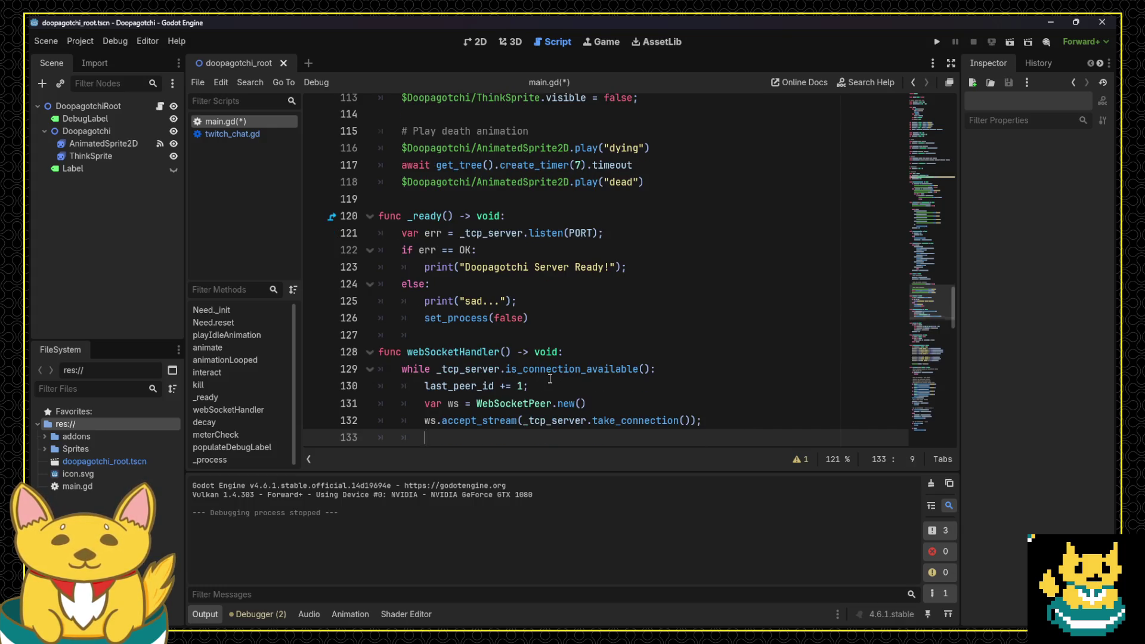
type("_peers[")
type("last_p")
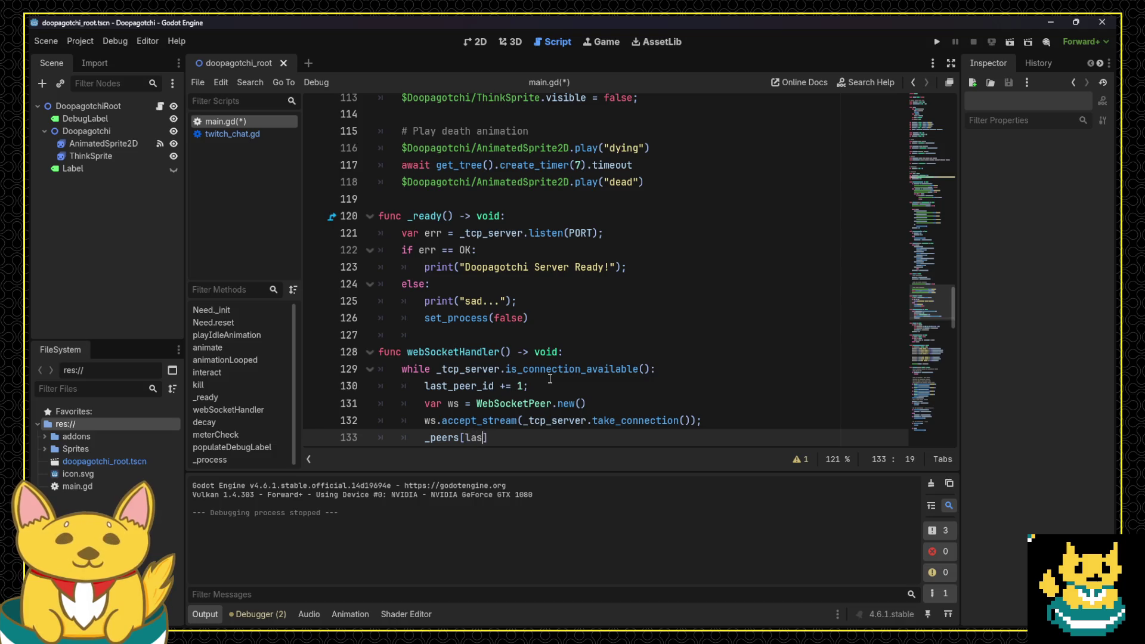
type("eer_id]")
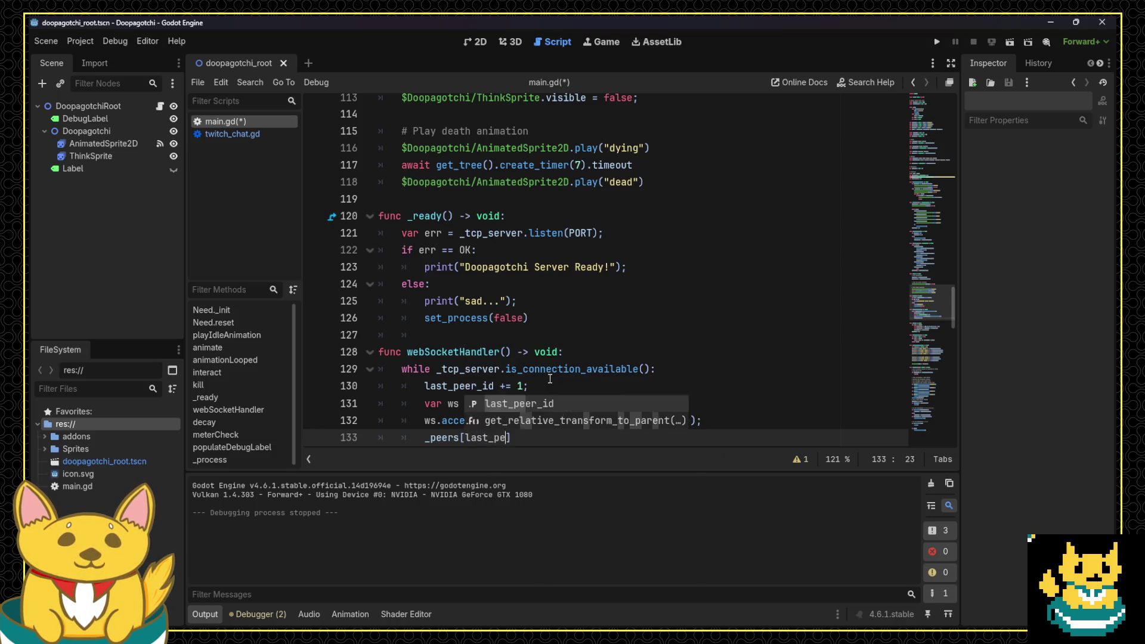
type(" = ws")
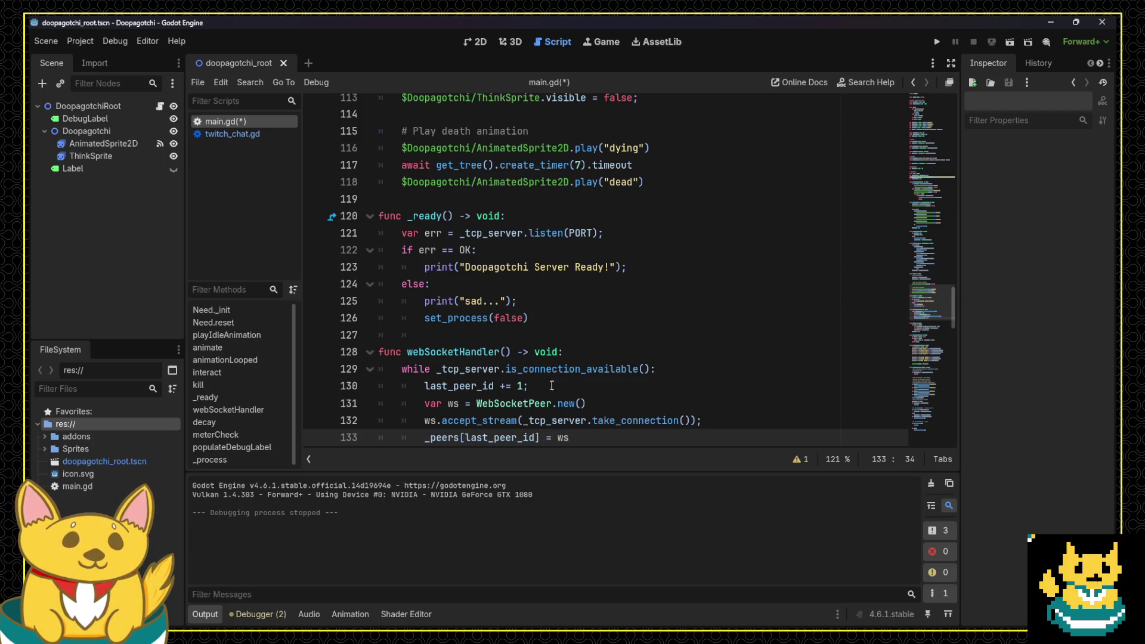
scroll(552, 386, "down", 2)
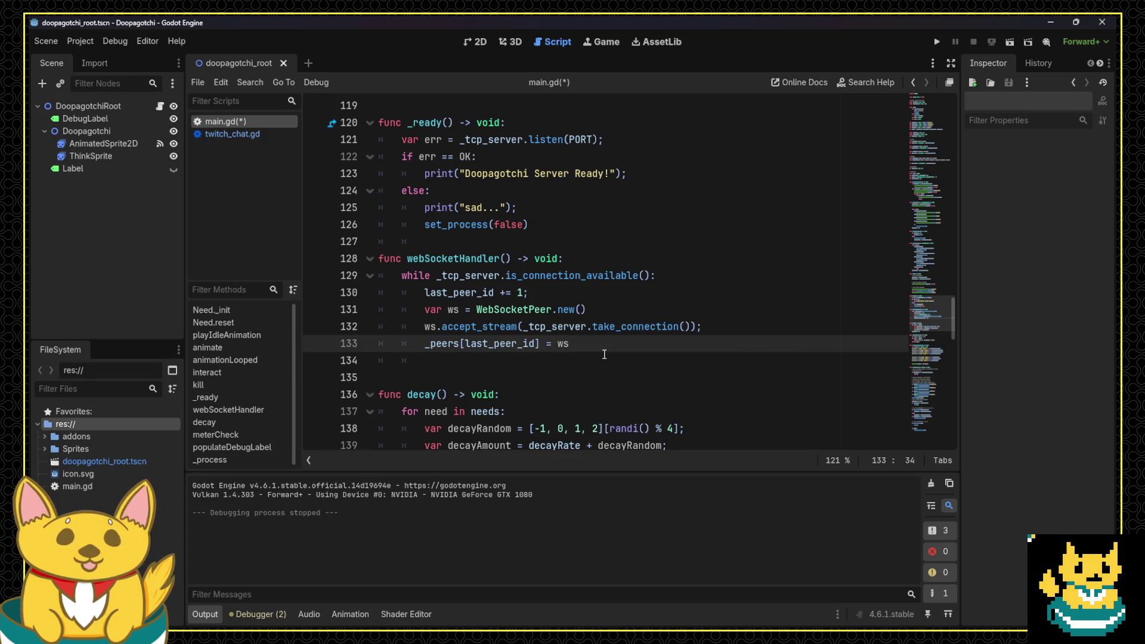
Add for peer_id in _peers.keys(): that gets var peer = _peers[peer_id] and calls peer.poll().
key("Return")
key("Return")
type("for peer_id")
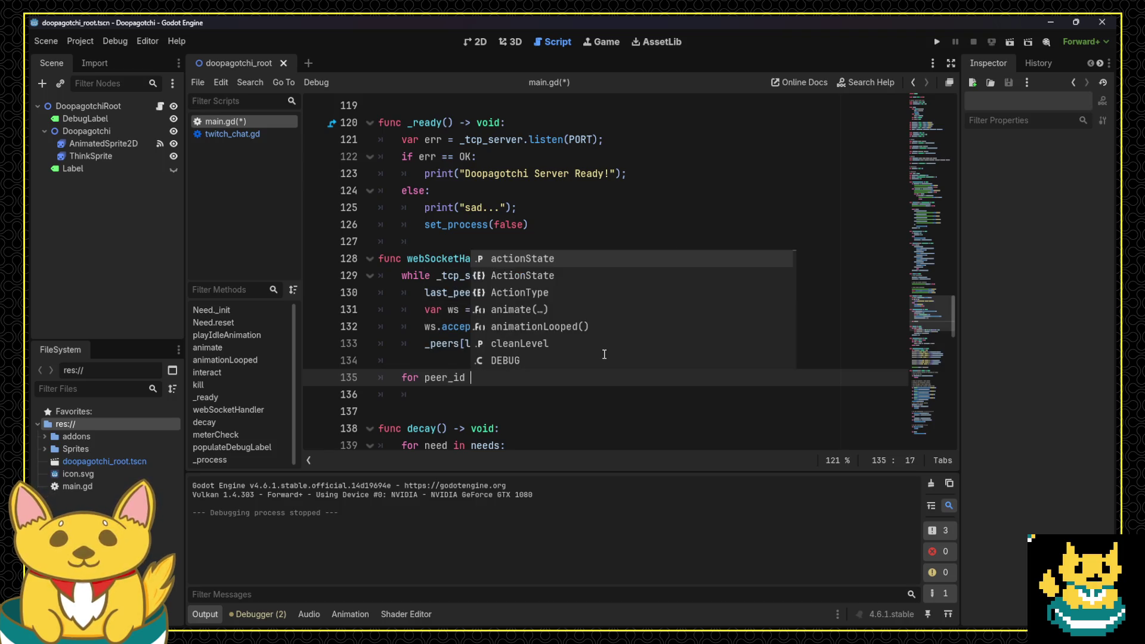
type(" in _")
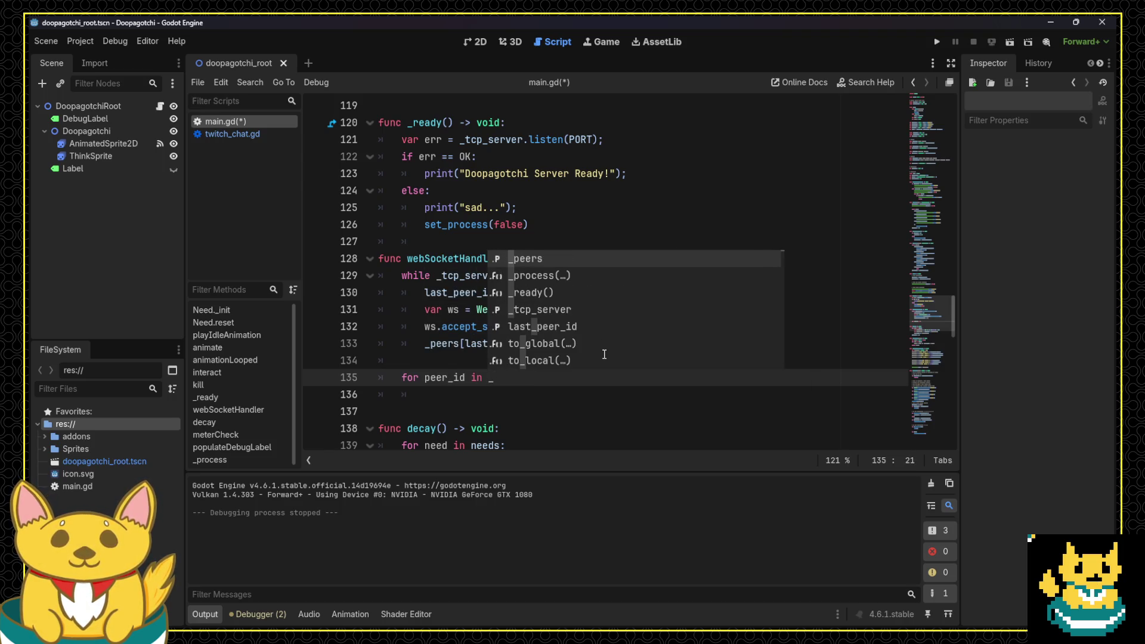
type("peers.ley")
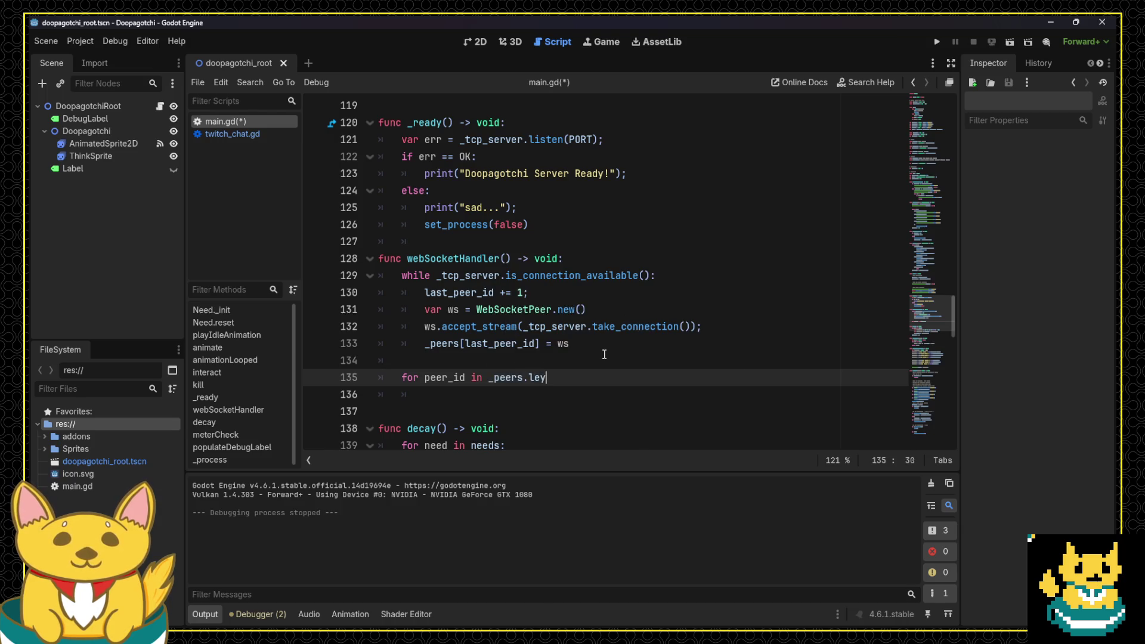
key("BackSpace")
key("BackSpace")
key("BackSpace")
type("keys():")
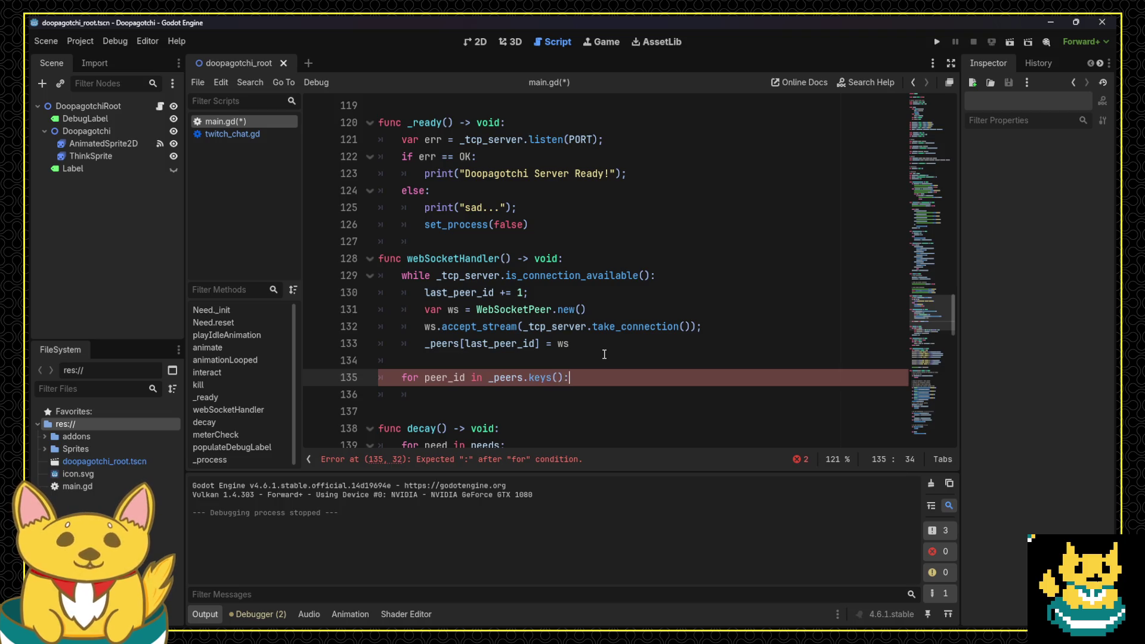
key("Return")
type("var peer = _peers[p")
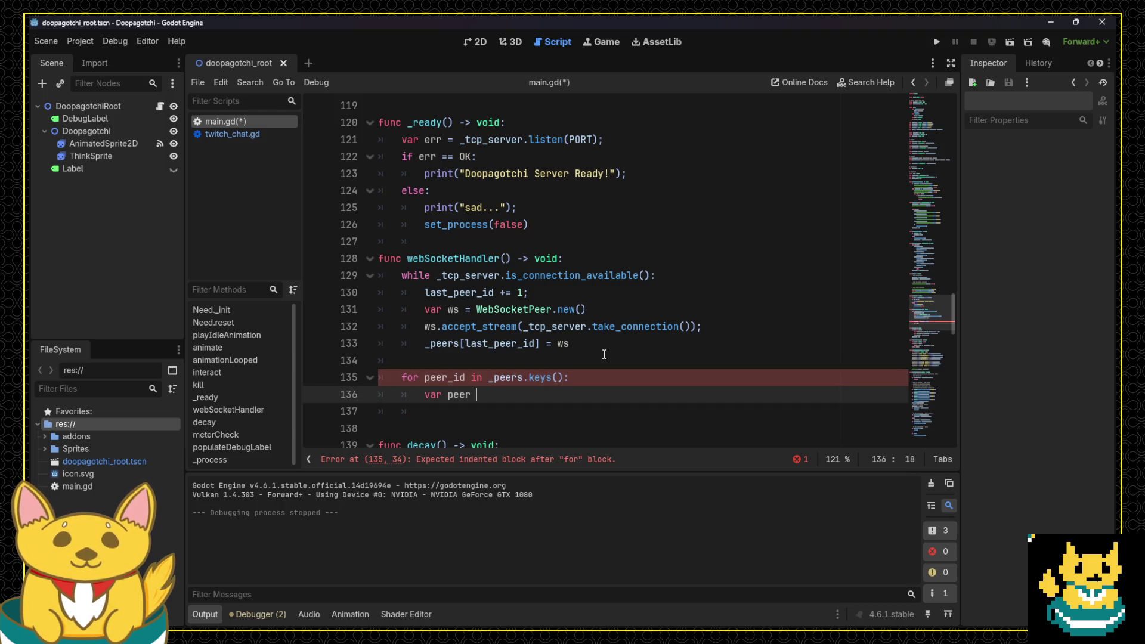
type("eer_id]")
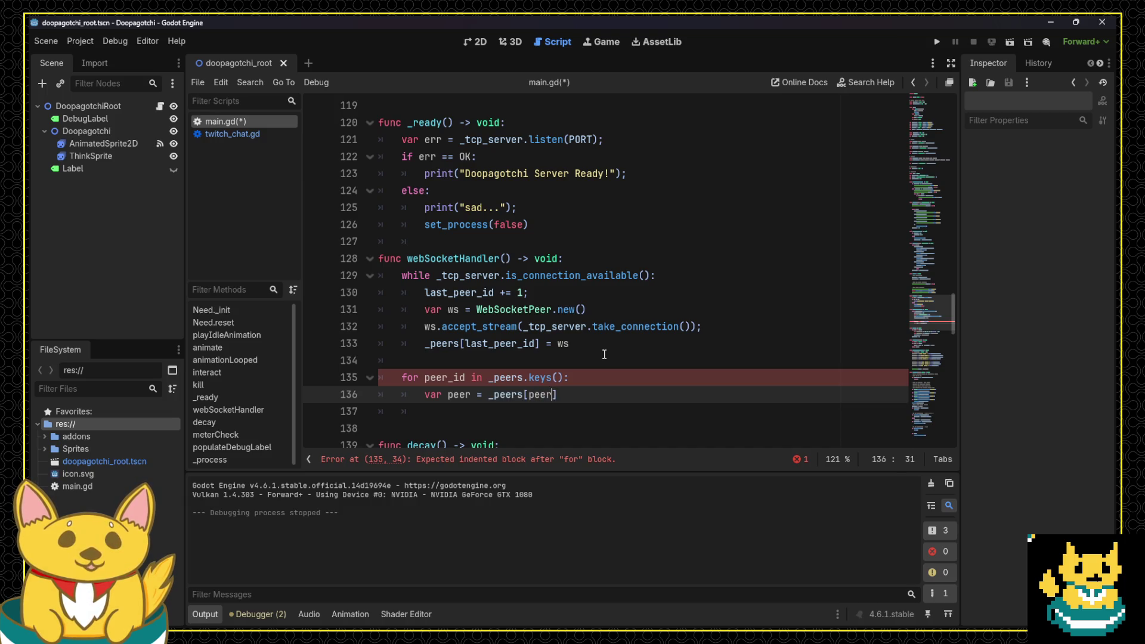
key("Return")
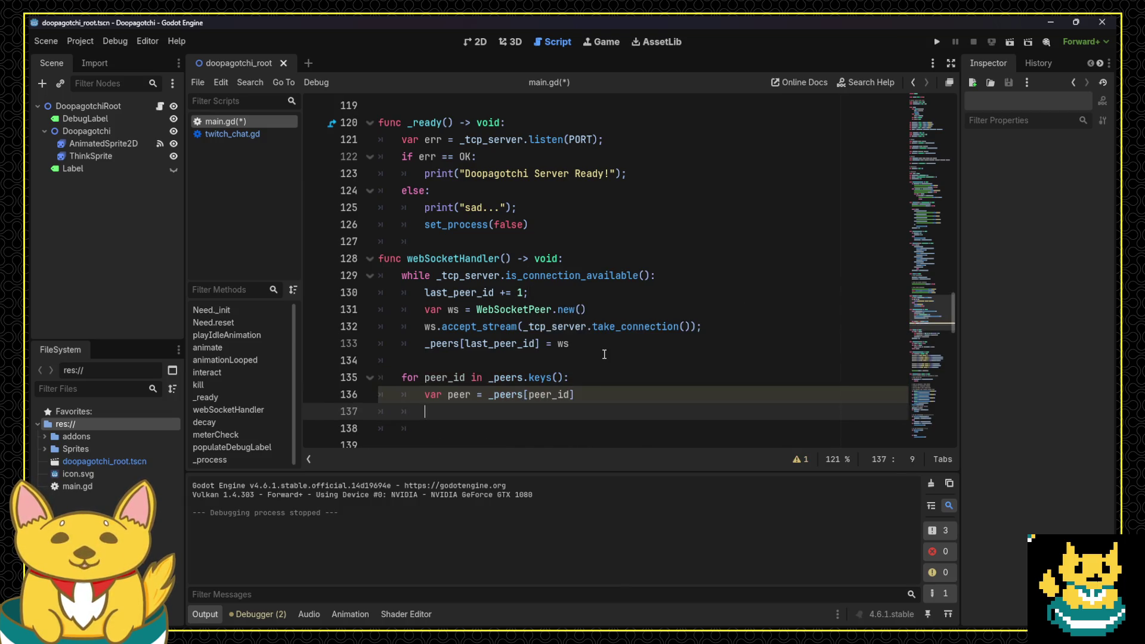
type("peer.poll()")
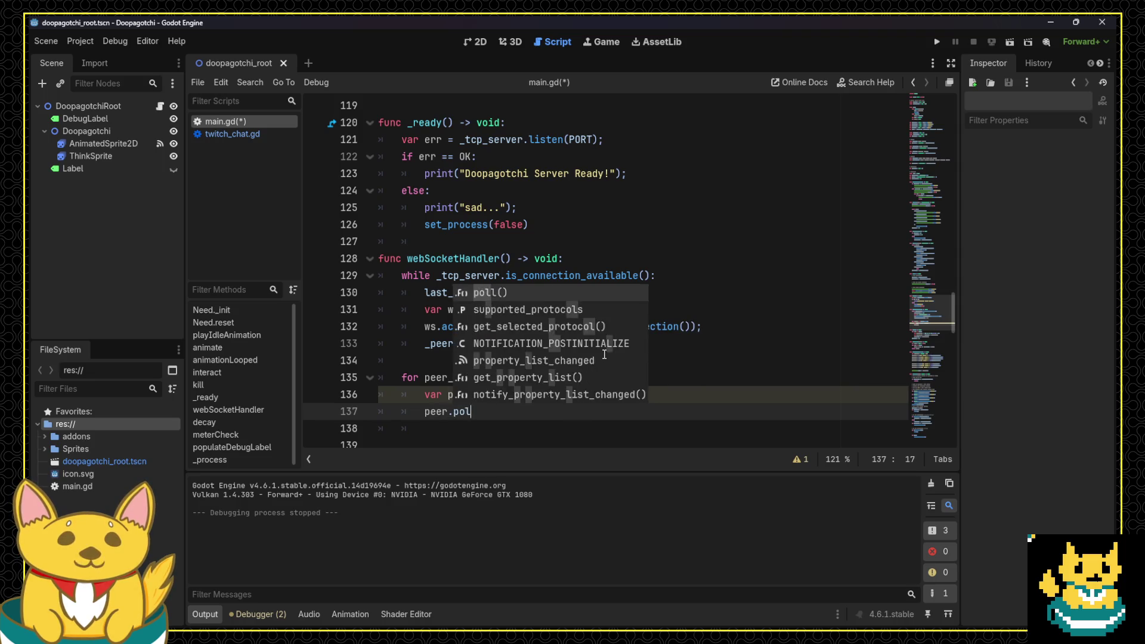
key("Return")
key("Return")
Get peer_state from get_ready_state(), test STATE_OPEN, and begin while peer.get_available_packet_count().
type("var ")
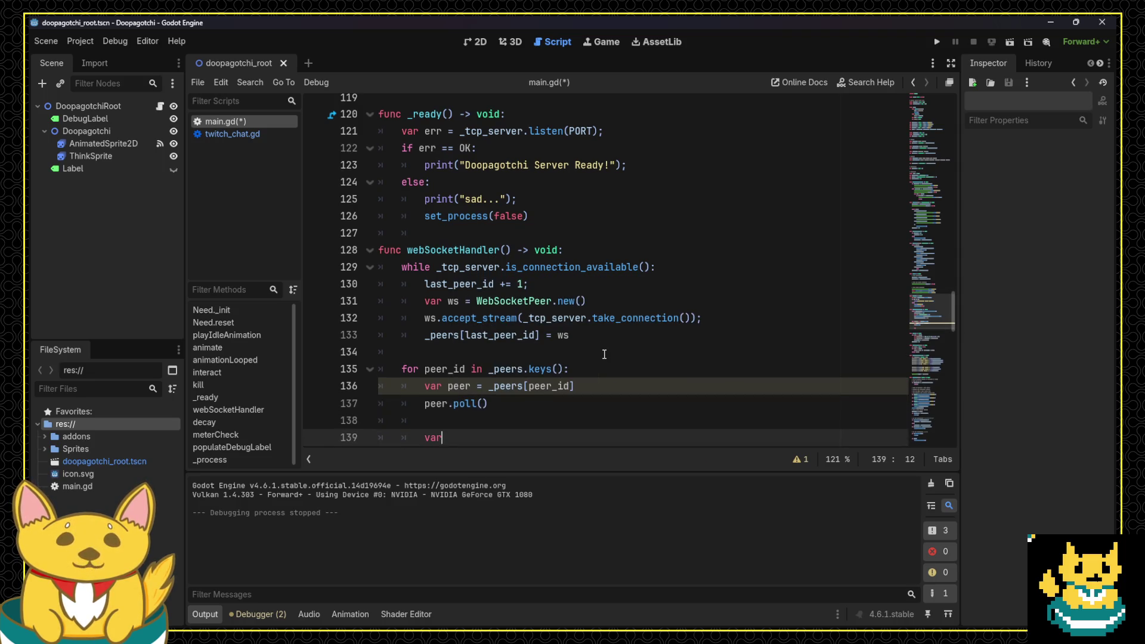
type("peer_state = pee")
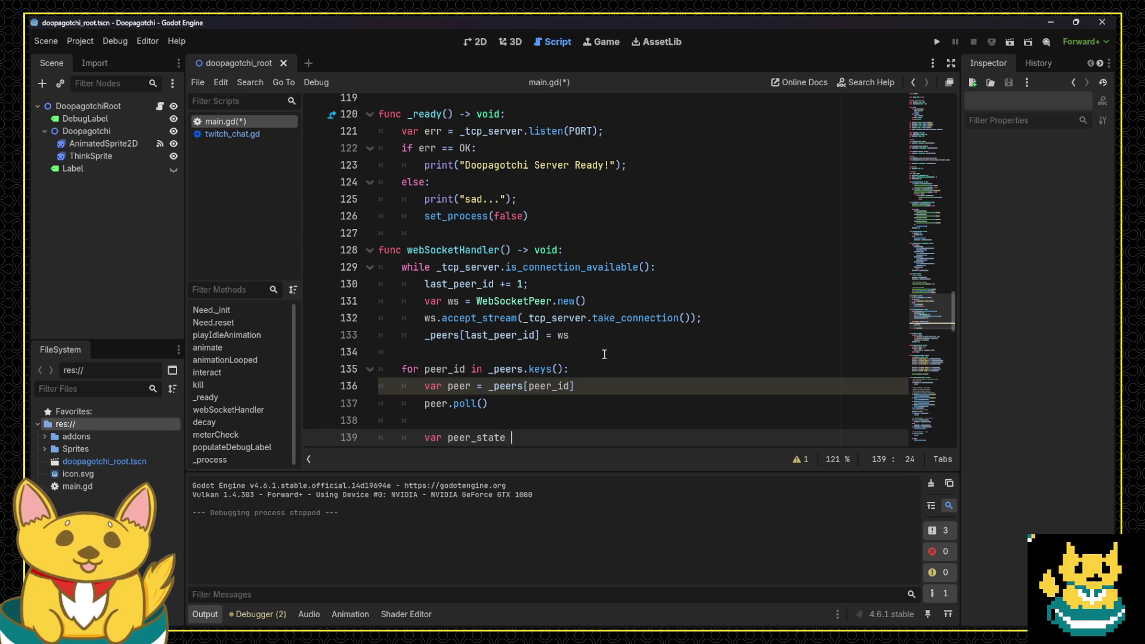
type("r.get_ready_s")
key("Return")
key("Return")
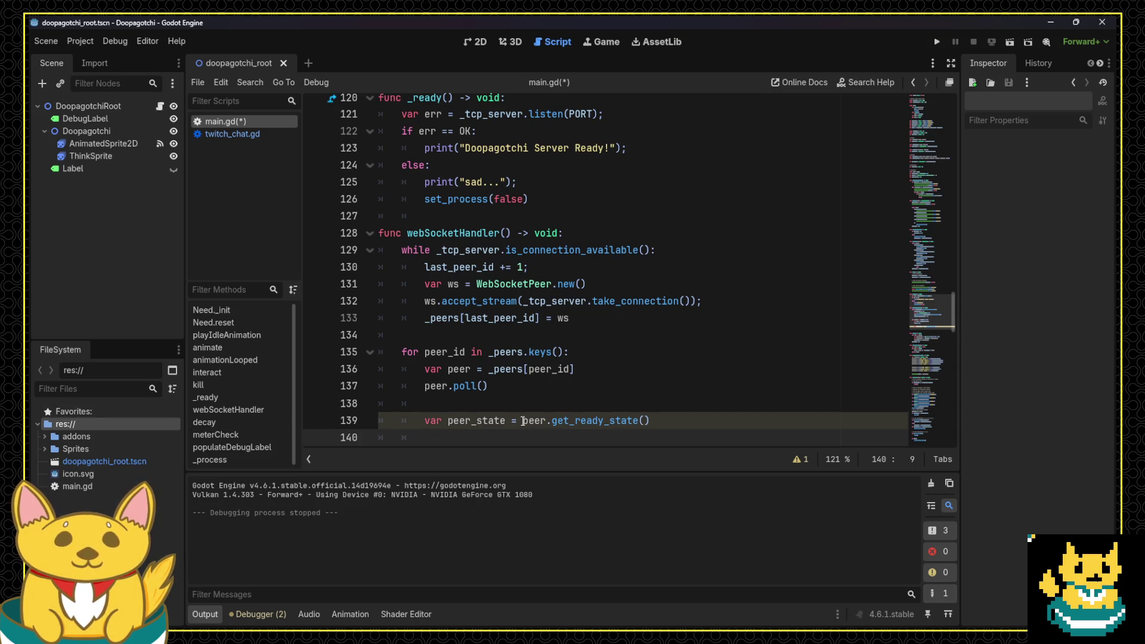
scroll(621, 428, "down", 2)
type("if ")
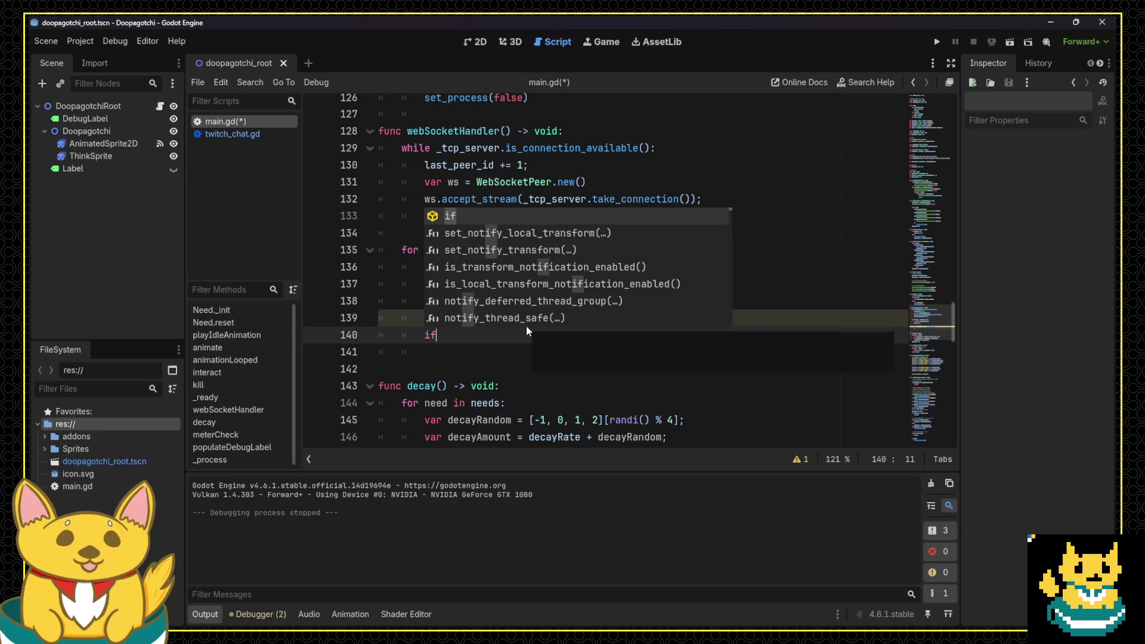
type("peer_state ")
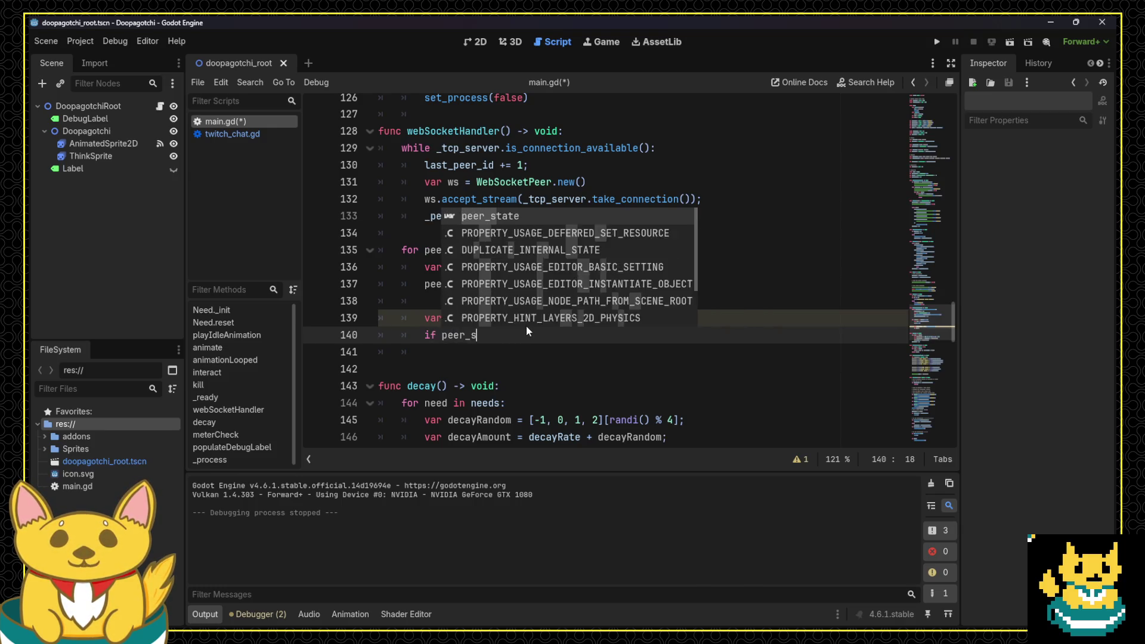
type("== Web")
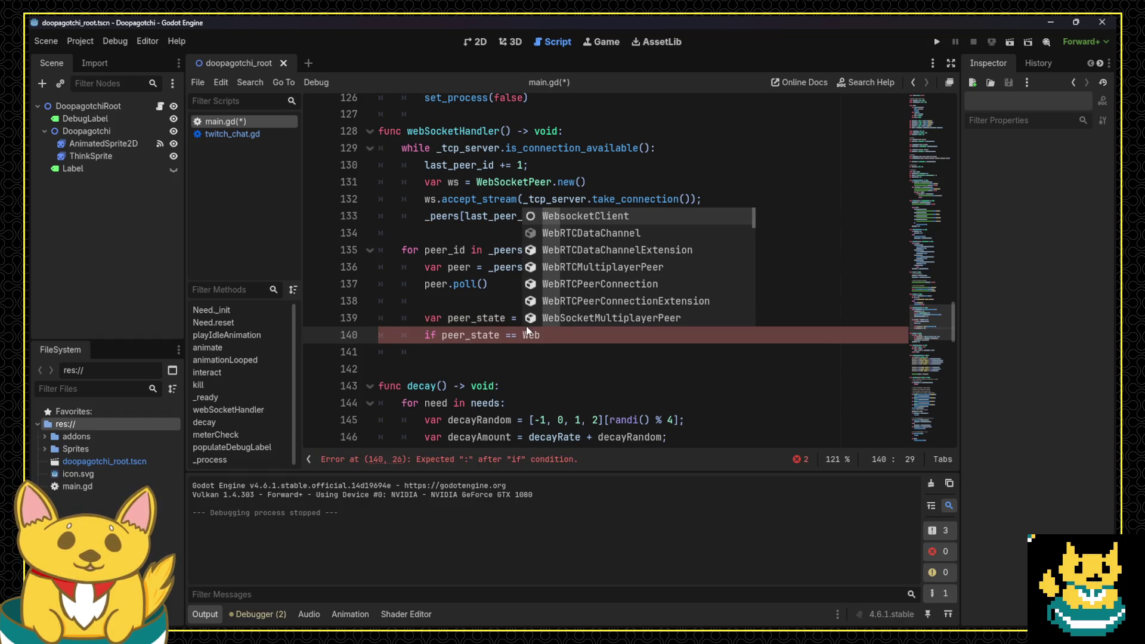
type("SocketPeer.")
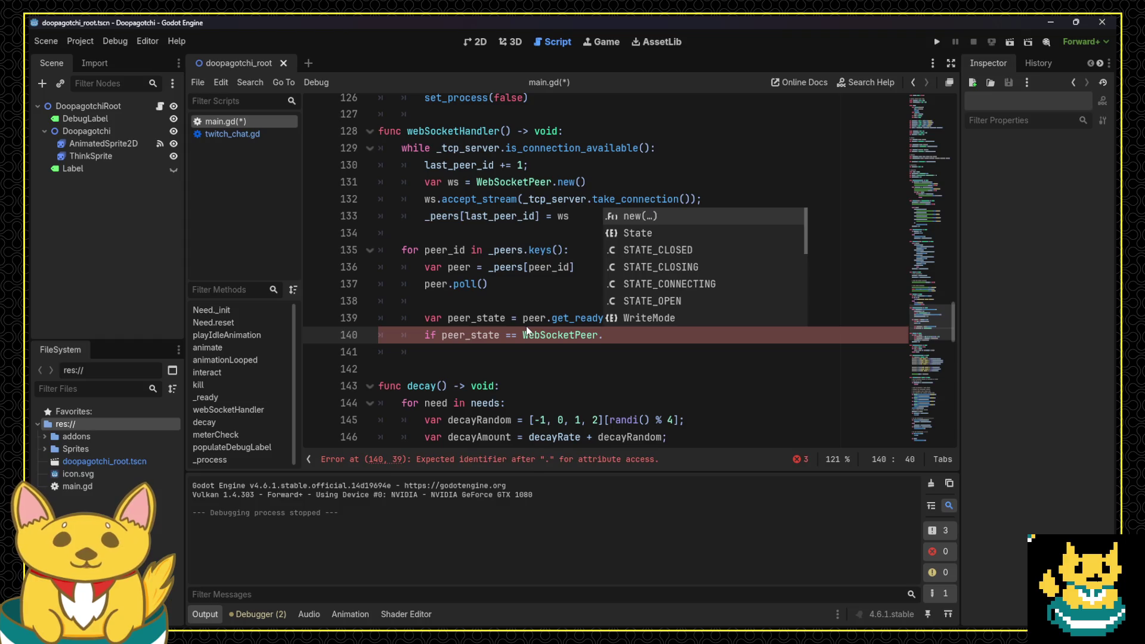
type("STATE")
key("Return")
type(":")
key("Return")
type("while peer.get_ac")
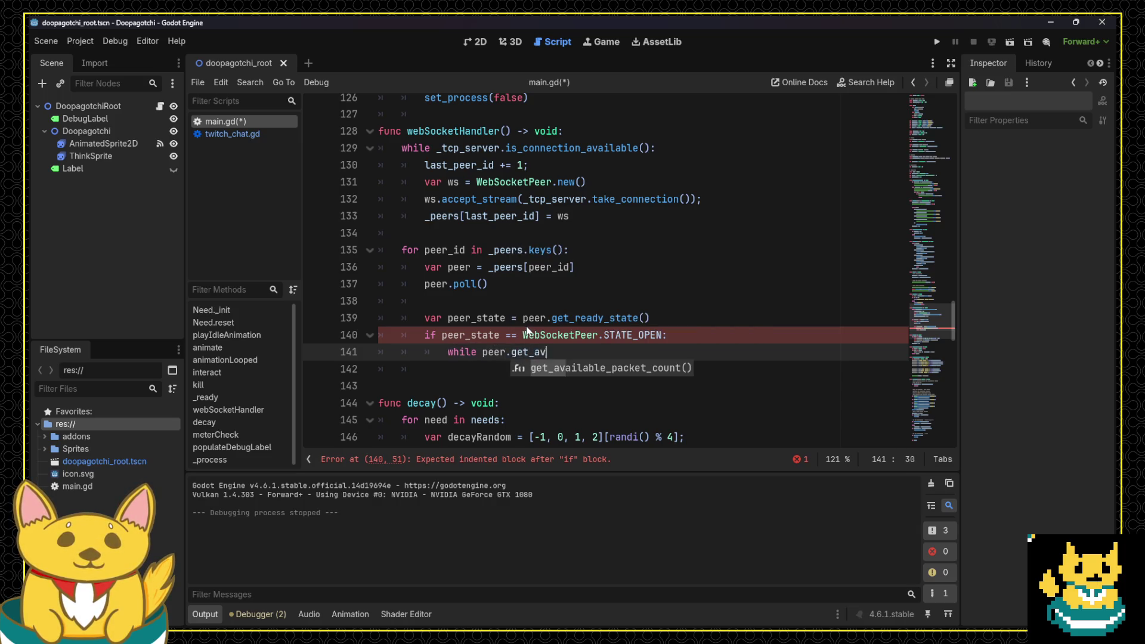
key("Return")
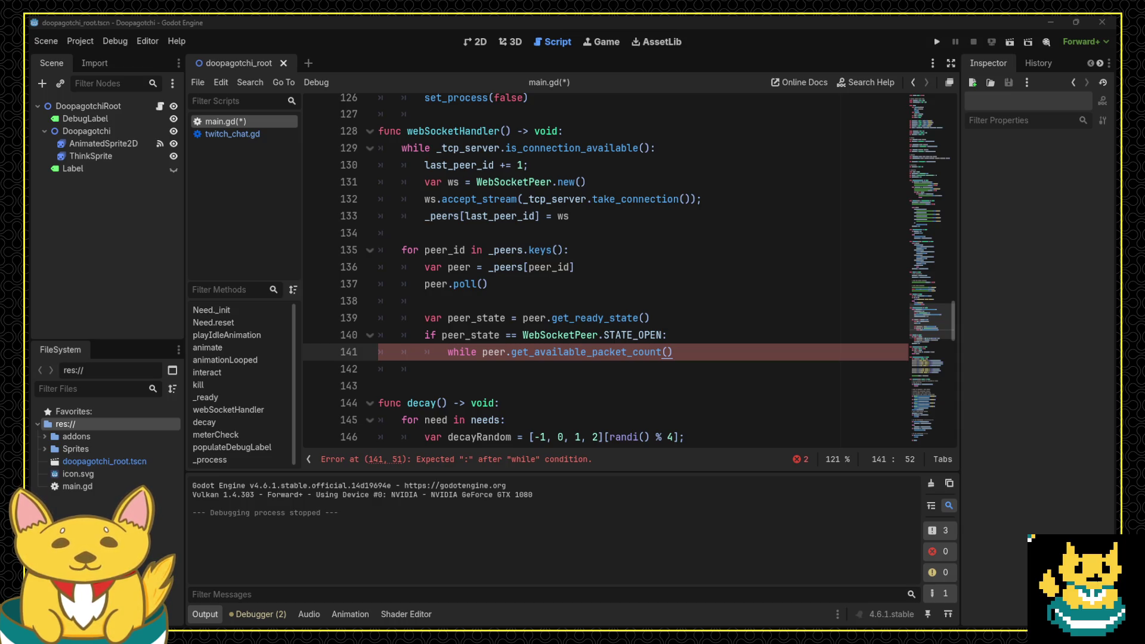
End the get_available_packet_count() while line with a colon and indent the empty line below.
left_click(687, 356)
type(":")
key("alt+Tab")
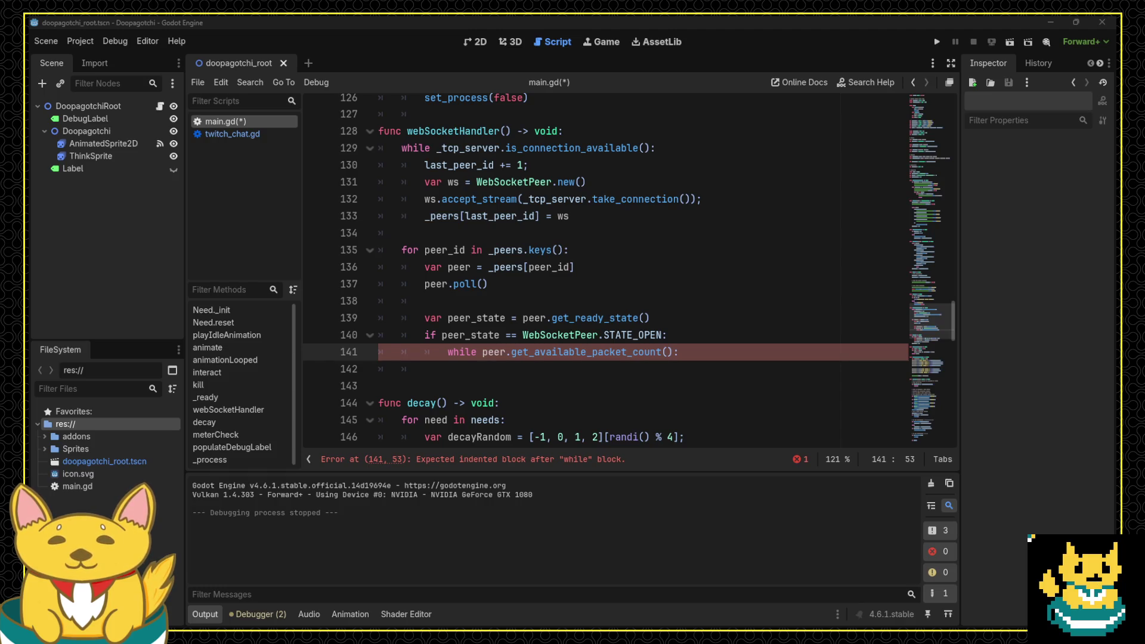
left_click(686, 366)
key("Tab")
key("Tab")
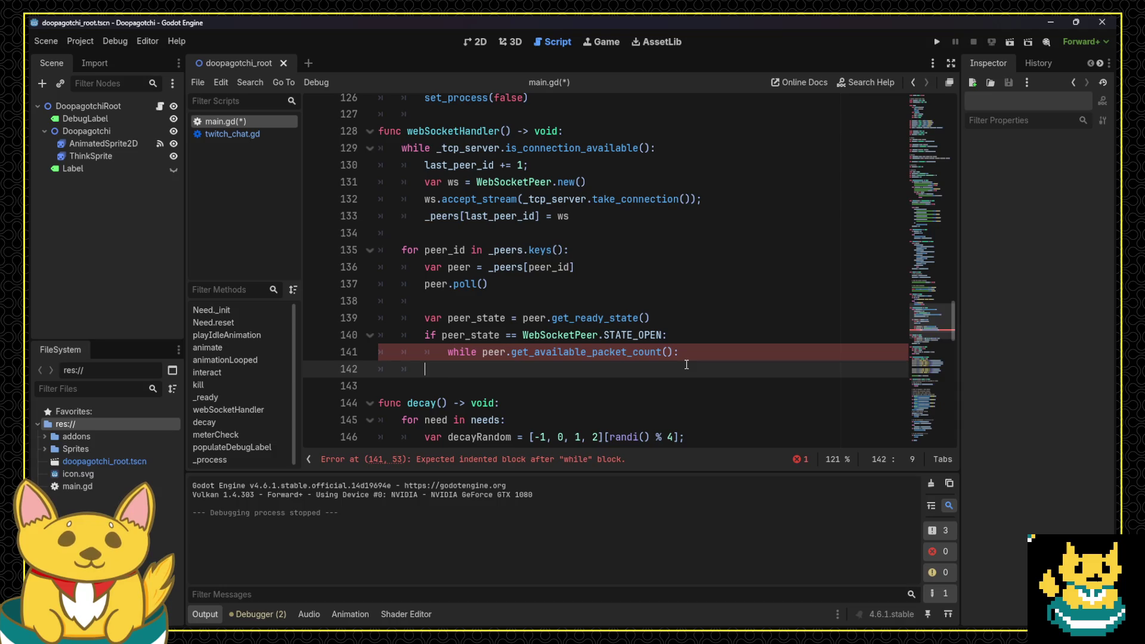
Read each packet with var packet = peer.get_packet(); inside the while loop.
type("var packet = peer.get")
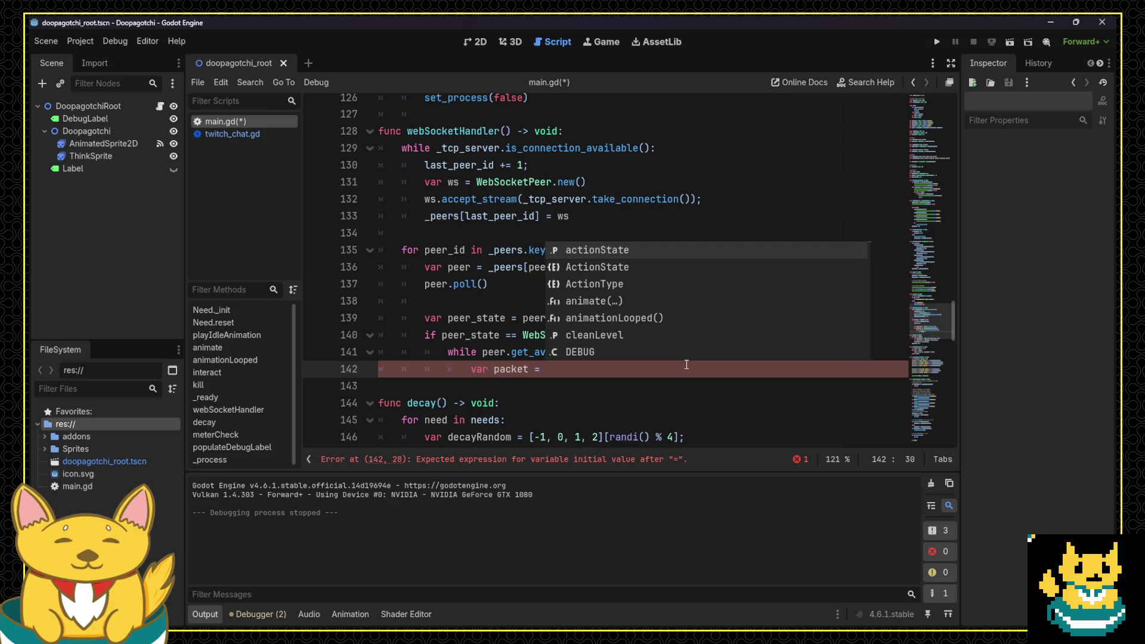
key("Return")
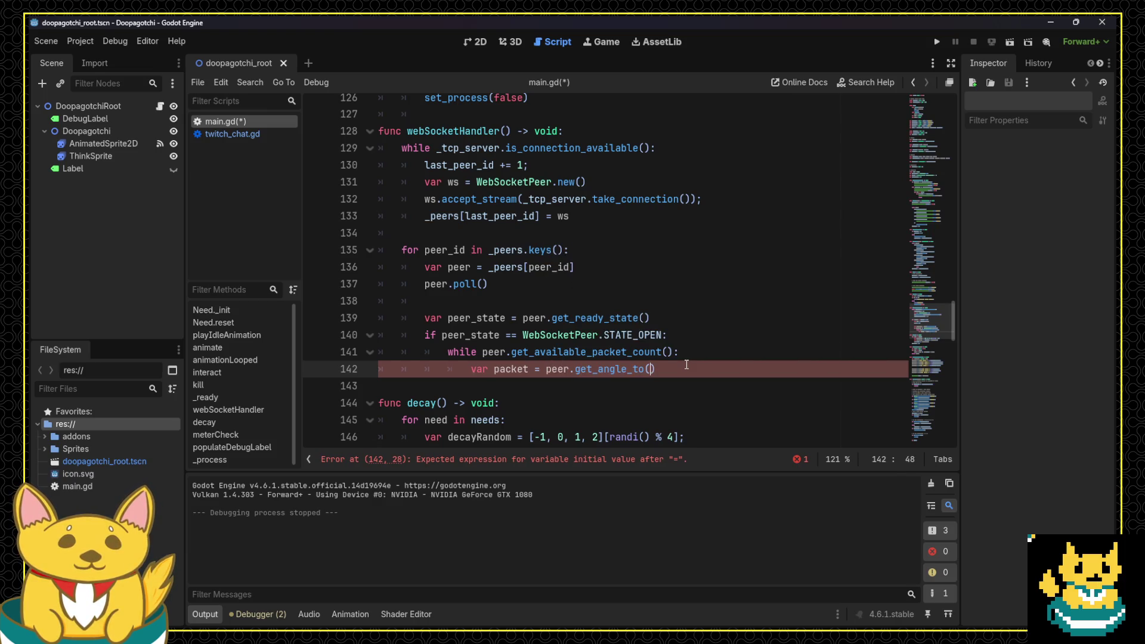
key("BackSpace")
key("BackSpace")
key("BackSpace")
type("get_pa")
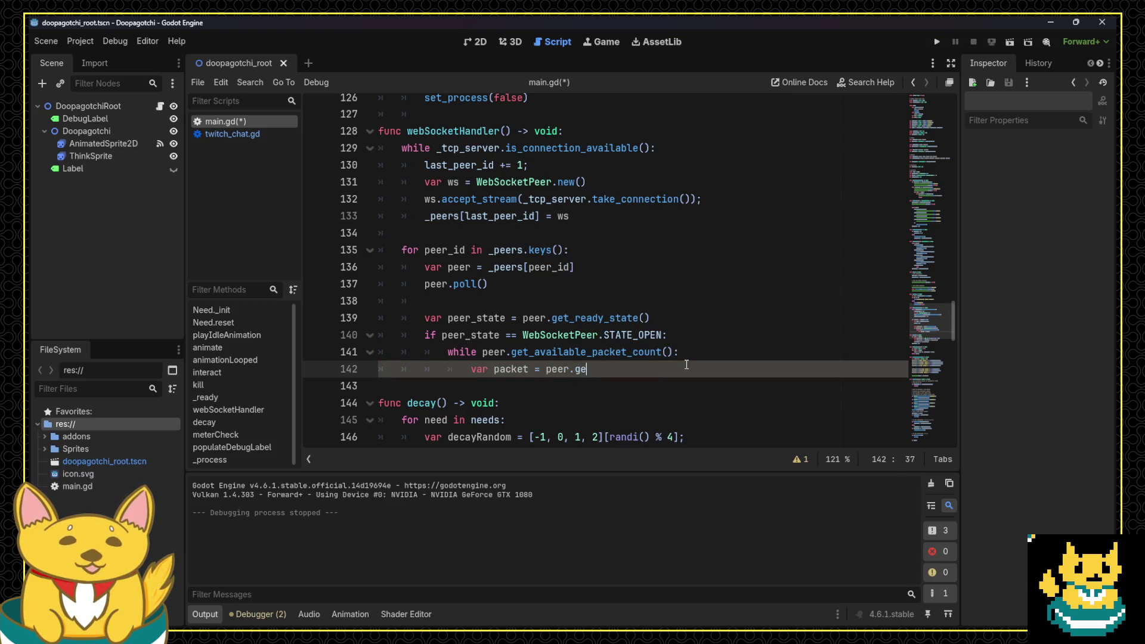
type("cket")
key("Return")
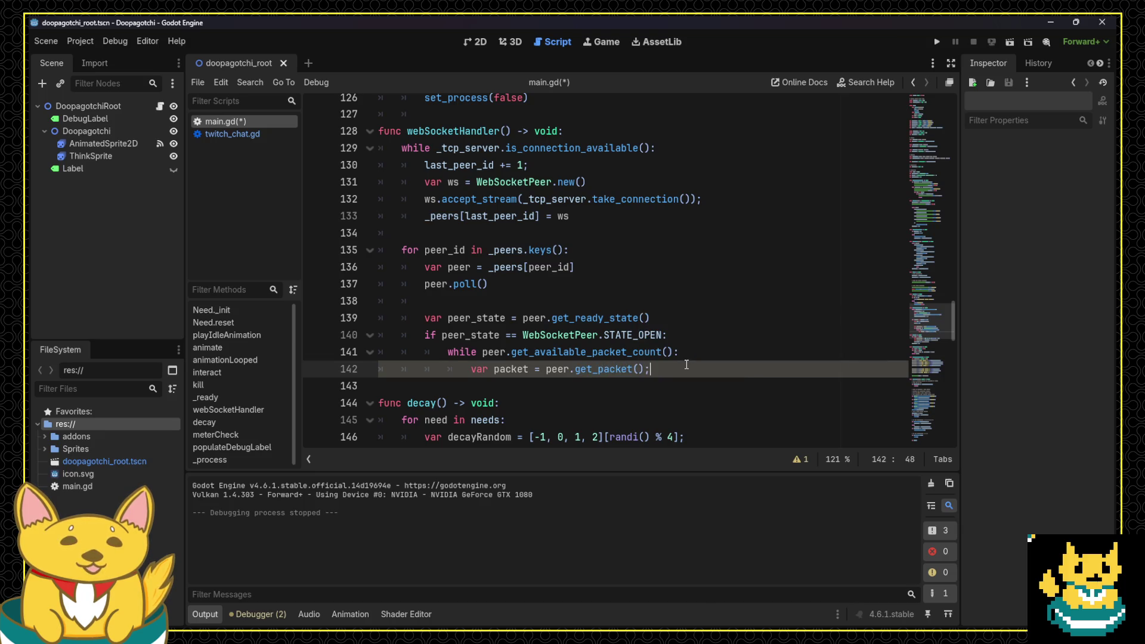
type(";")
key("Return")
Add if peer.was_string_packet(): with pass, and an else: branch with pass.
type("if ope")
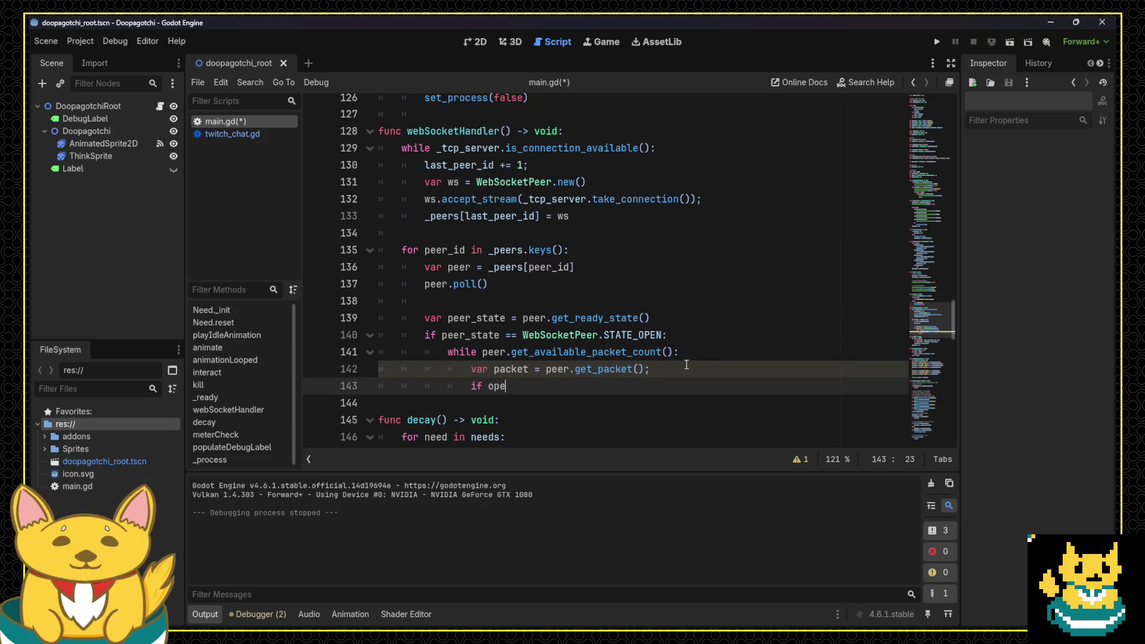
key("BackSpace")
key("BackSpace")
type("peer.was")
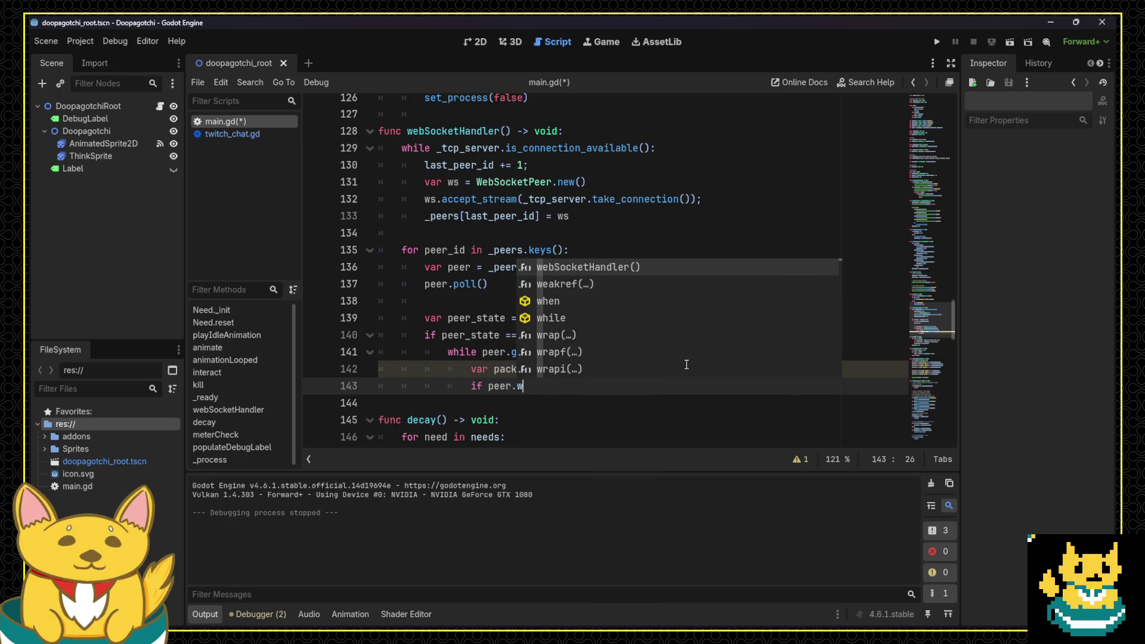
key("Return")
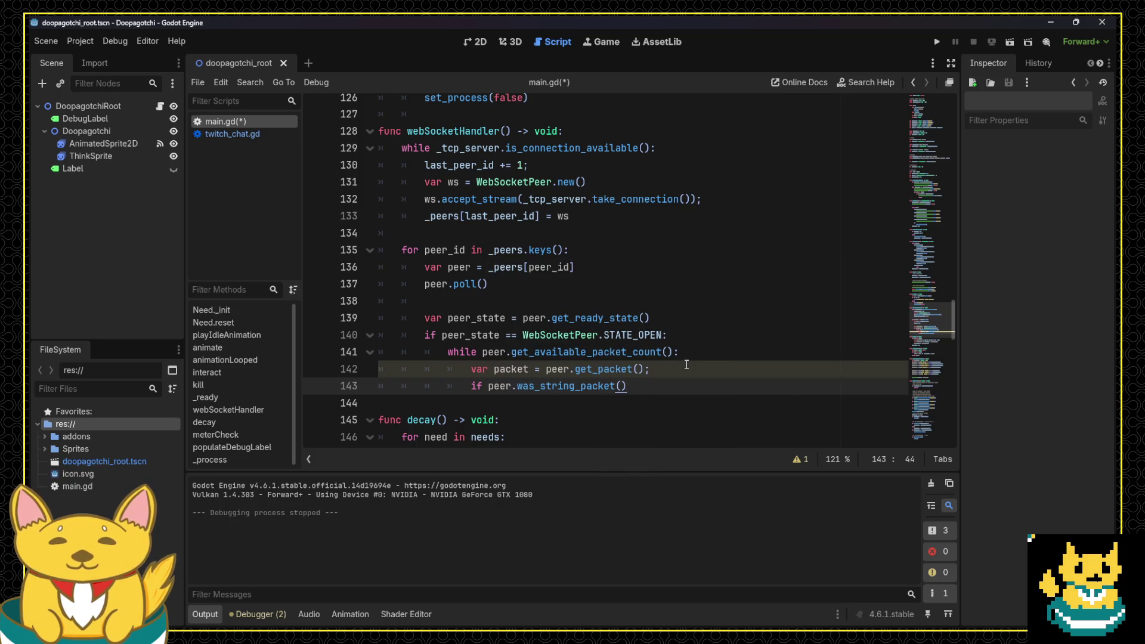
key("Return")
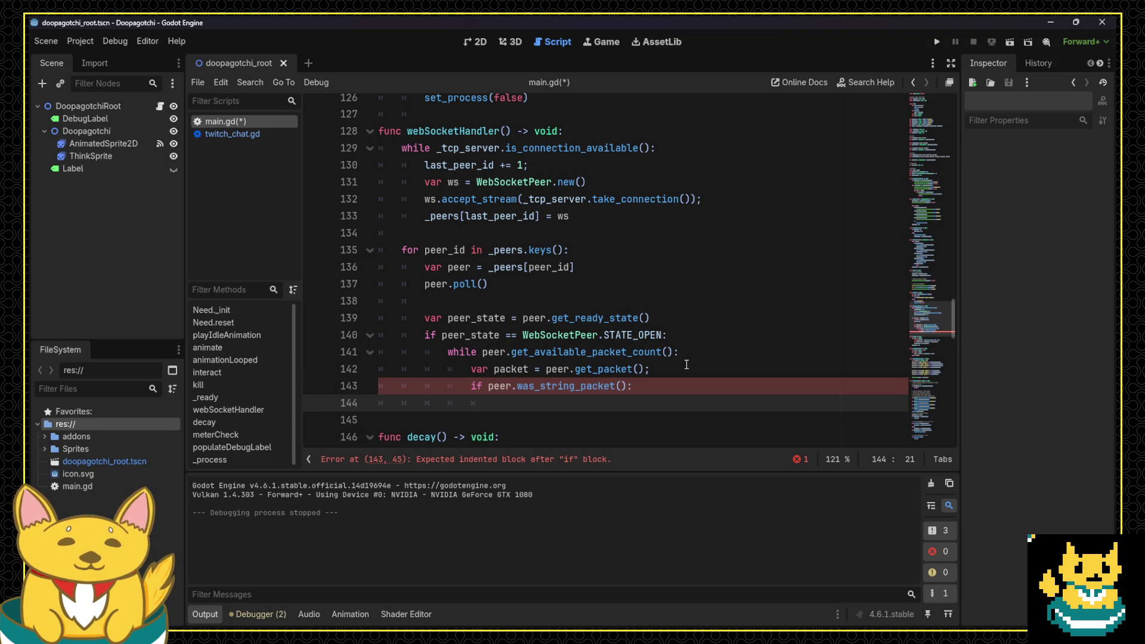
type("pass")
key("Return")
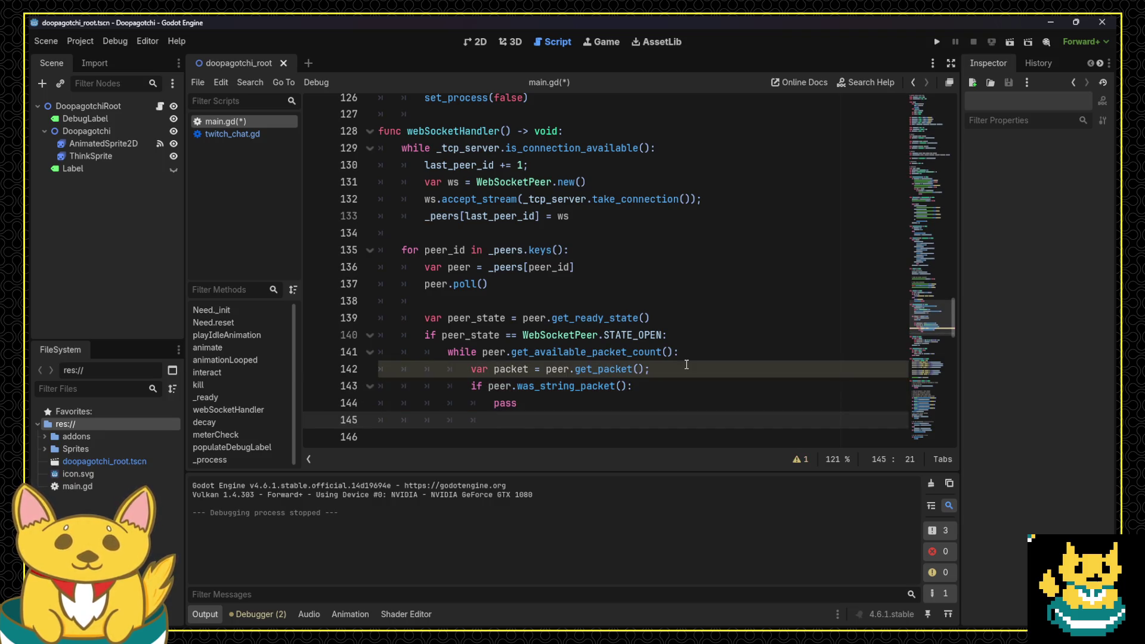
type("else:")
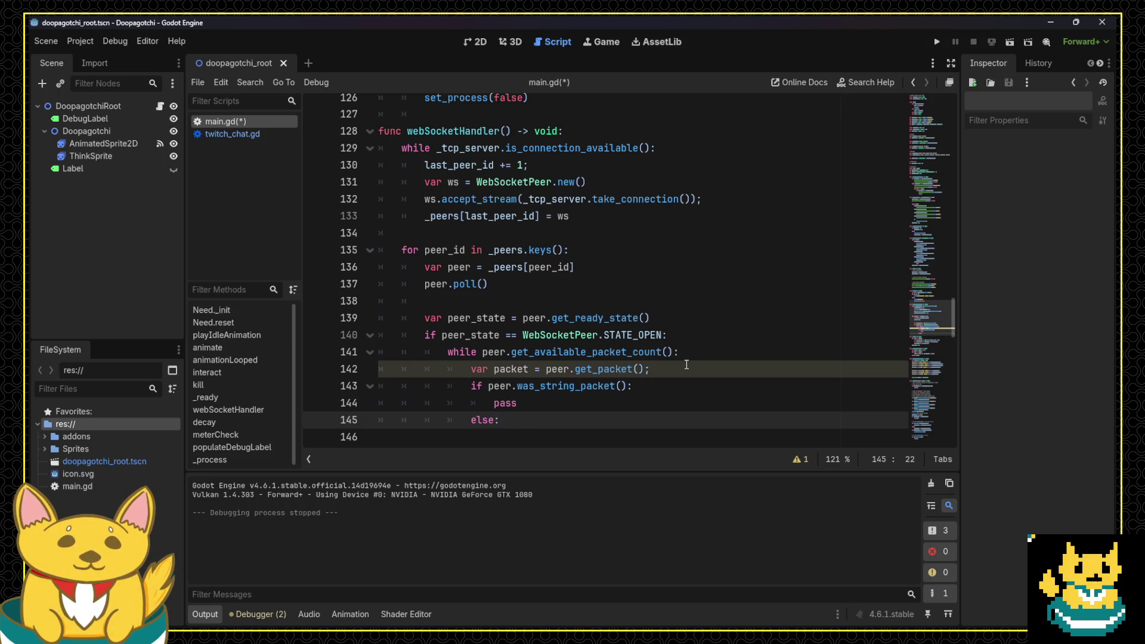
key("Return")
type("pass")
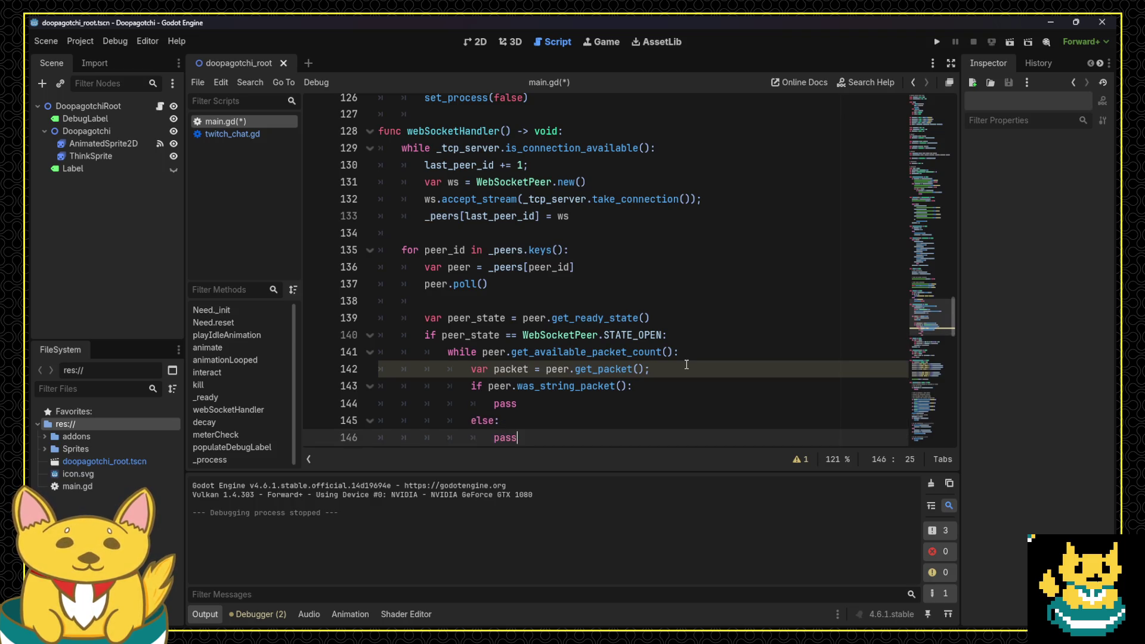
key("Return")
scroll(656, 358, "down", 2)
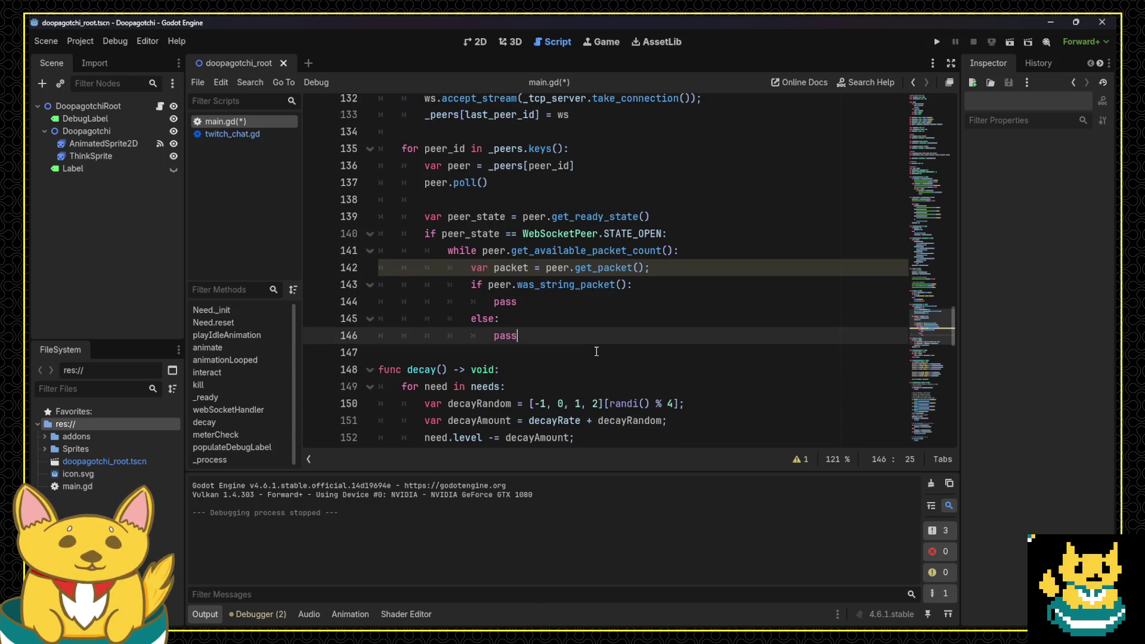
Add elif peer_state == WebSocketPeer.STATE_CLOSED: with _peers.erase(peer_id); as its body.
key("BackSpace")
type("elif")
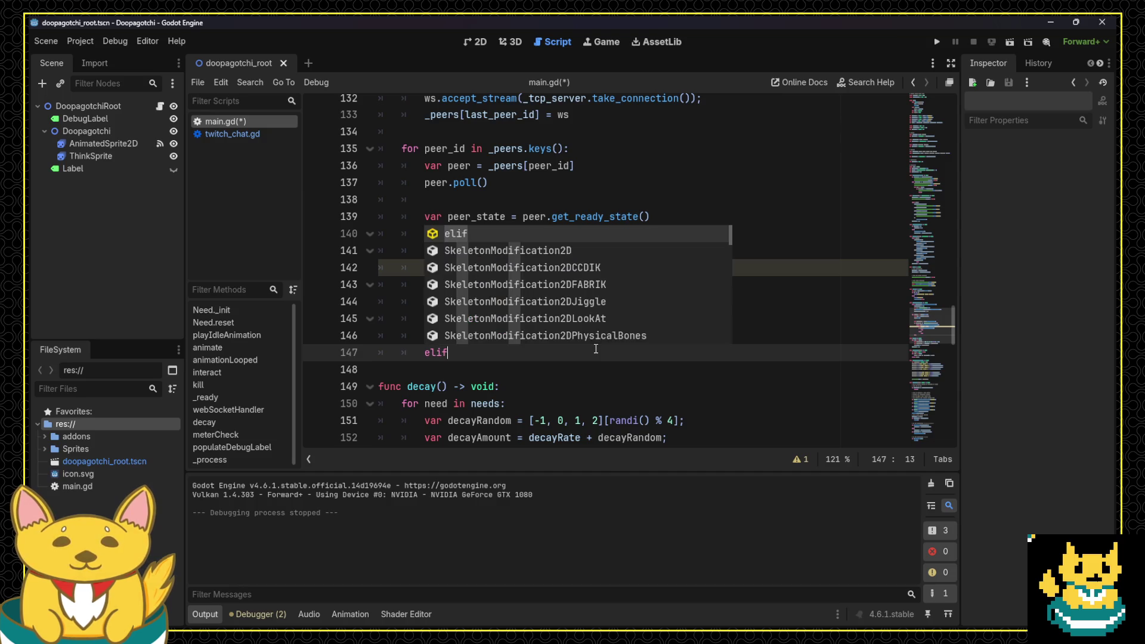
type(" peer_state ")
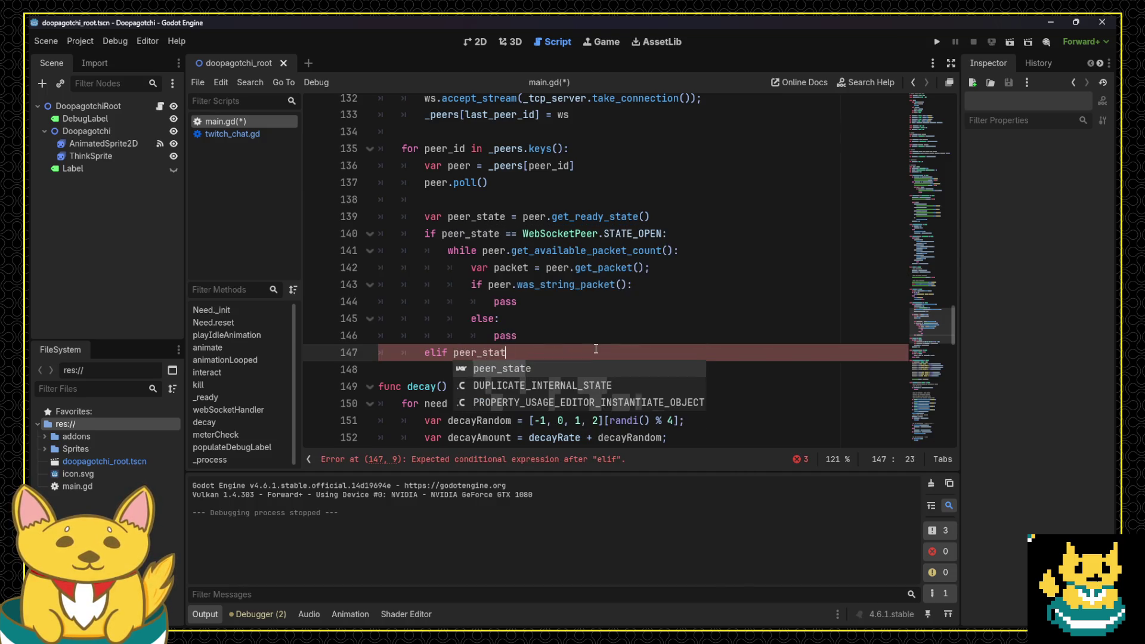
type("== Web")
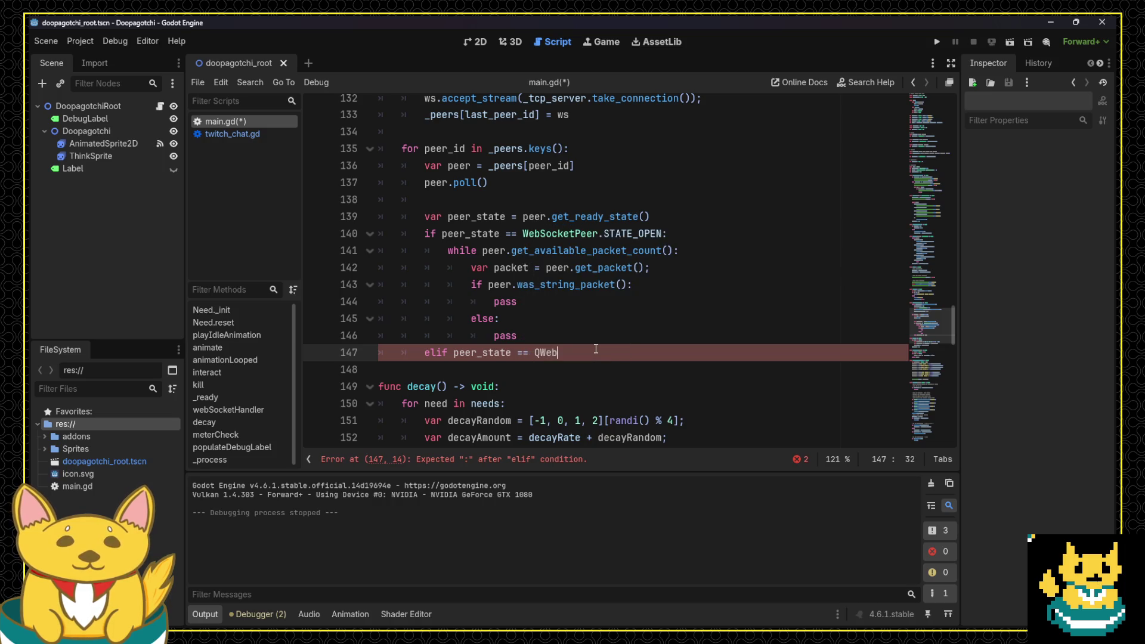
type("SocketP")
key("Return")
type(".")
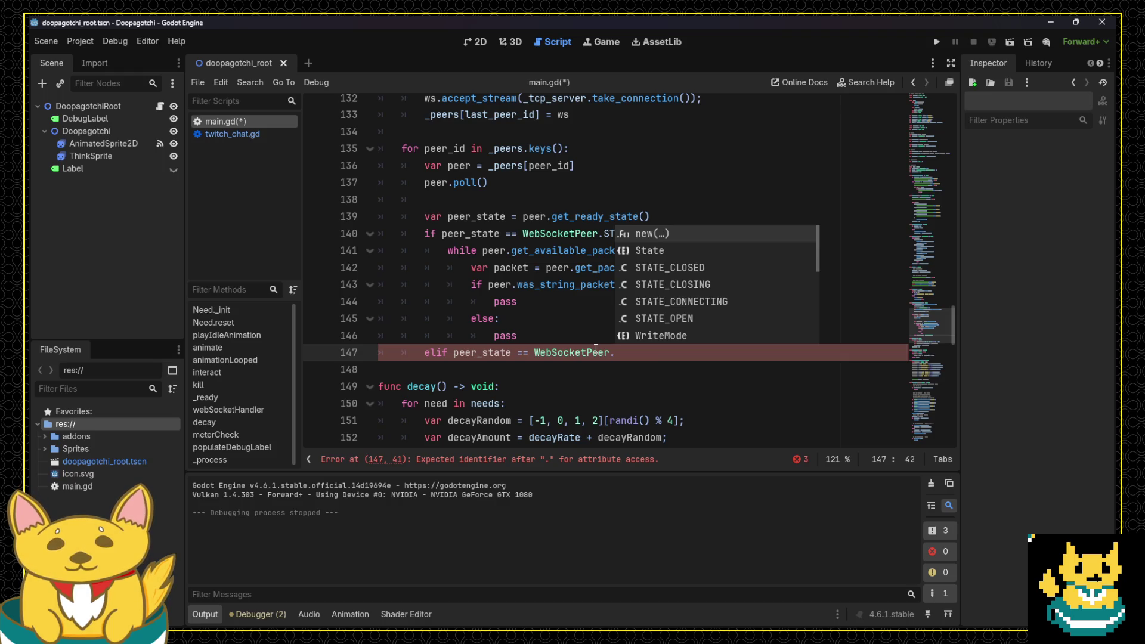
type("STATE")
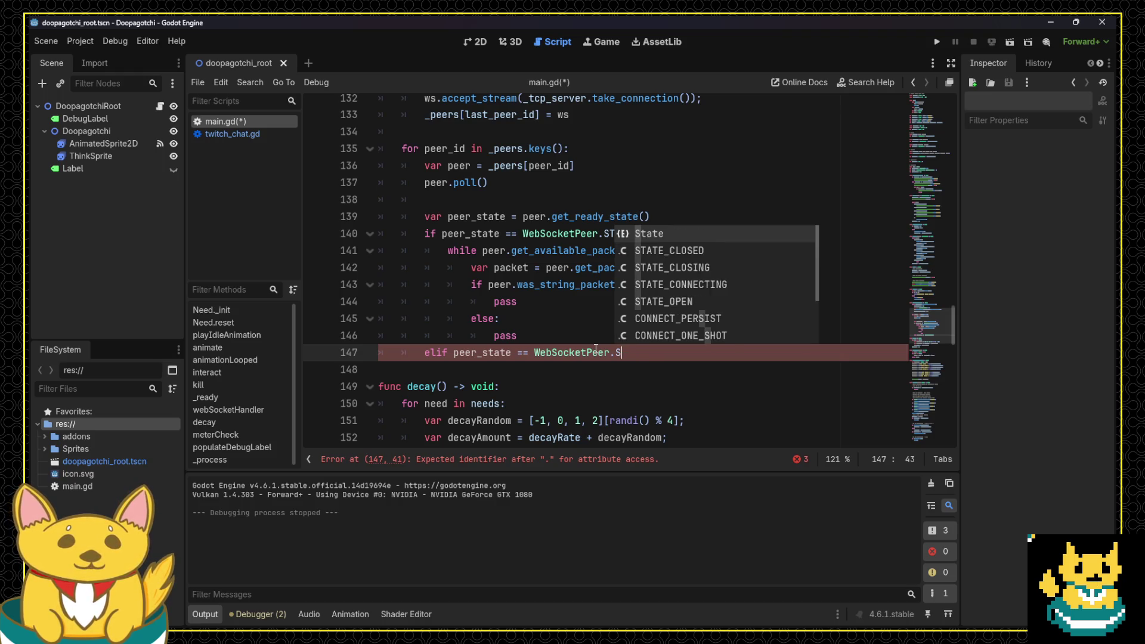
key("Up")
key("Up")
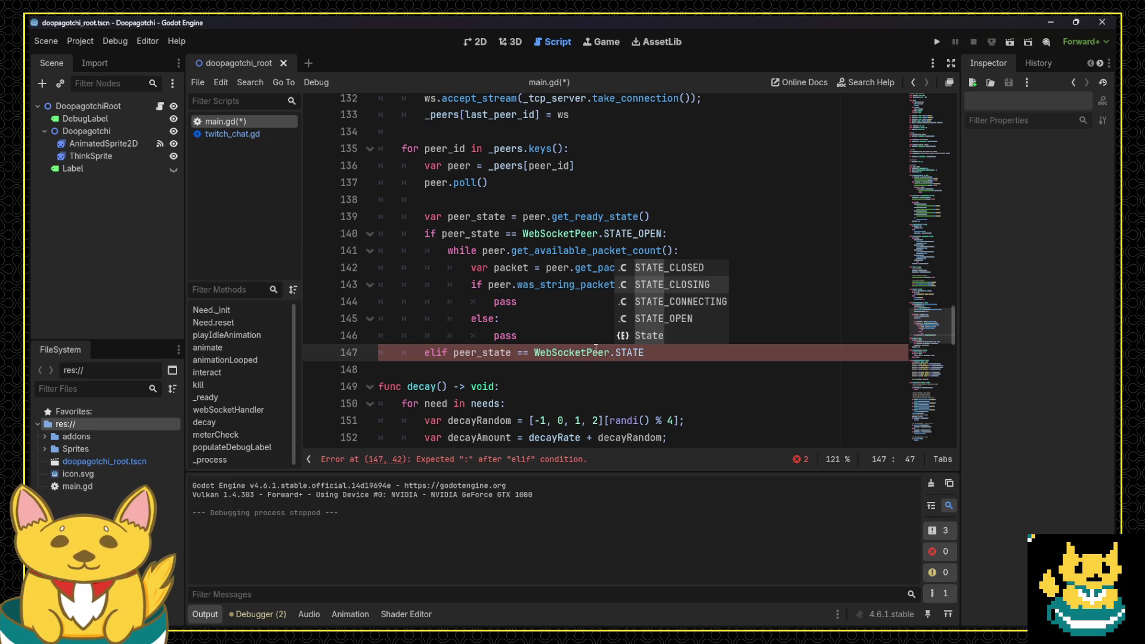
key("Up")
key("Return")
key("Return")
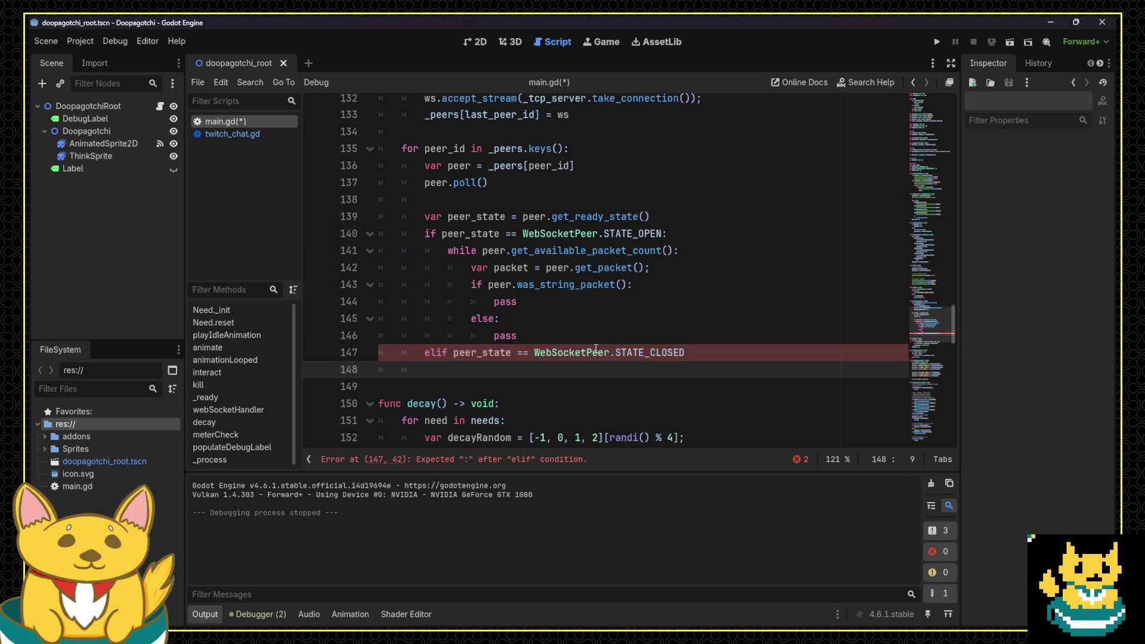
key("BackSpace")
key("BackSpace")
key("BackSpace")
type("S")
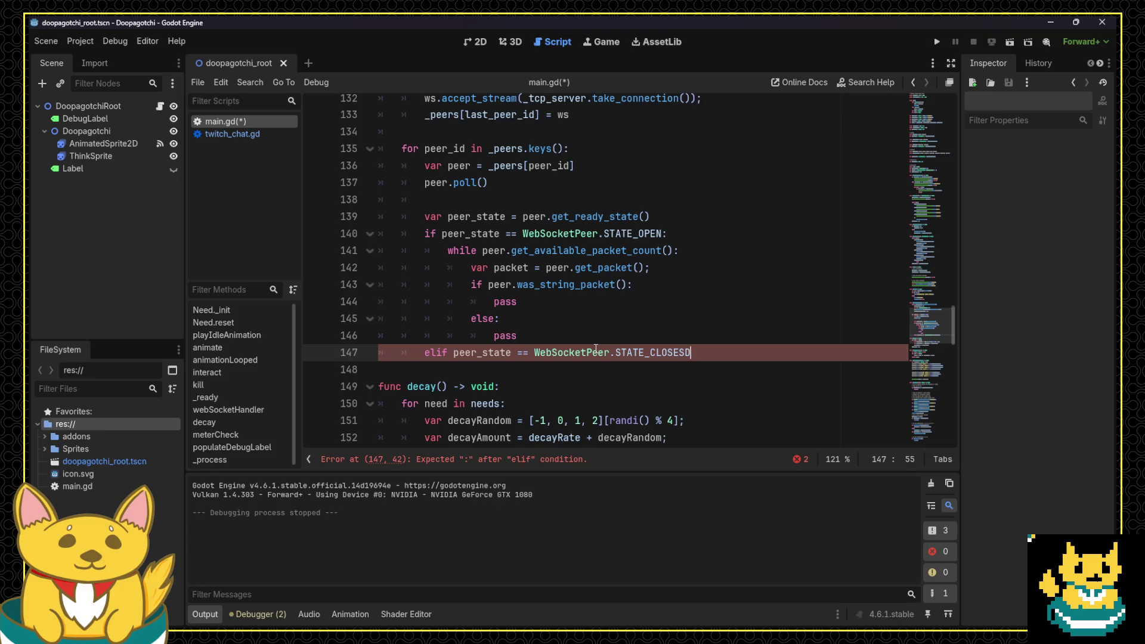
key("BackSpace")
type("D:")
key("Return")
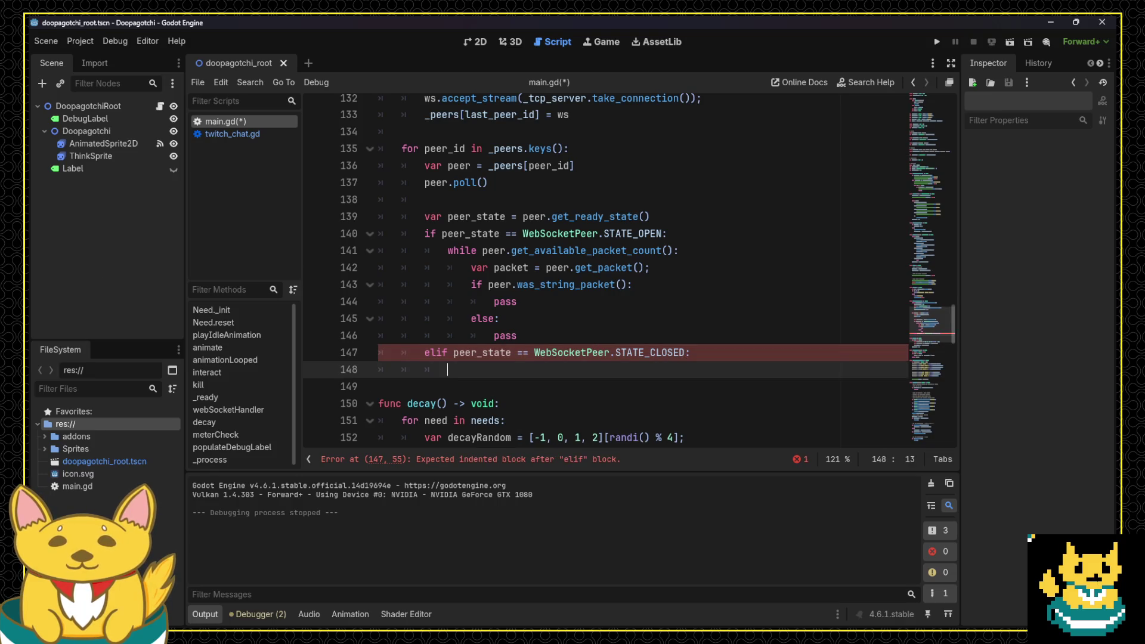
type("_peers.erase(")
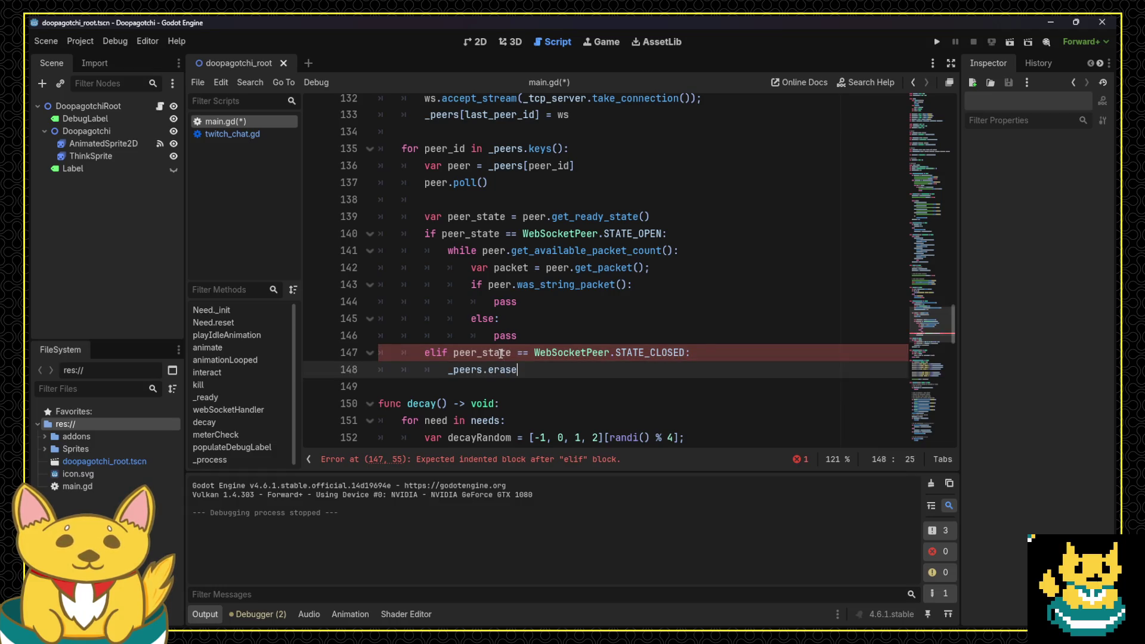
type("peer_id);")
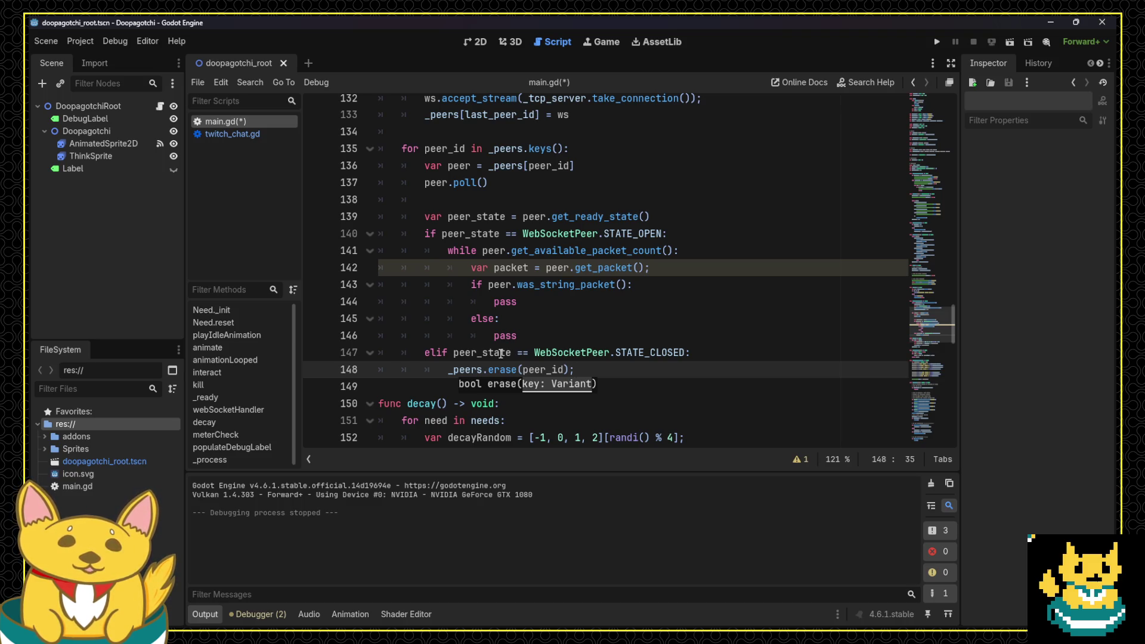
left_click(656, 398)
Save main.gd with Ctrl+S.
key("ctrl+s")
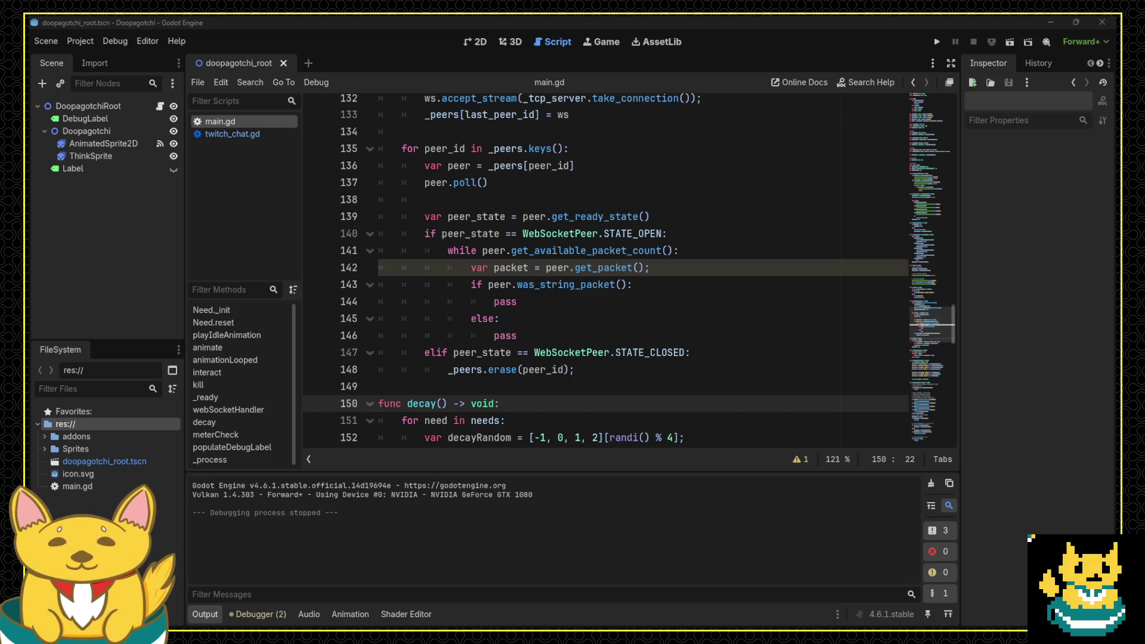
Replace the pass placeholder on line 144 with a packet_text declaration that decodes the packet.
left_click(583, 294)
key("BackSpace")
key("BackSpace")
key("BackSpace")
type("if")
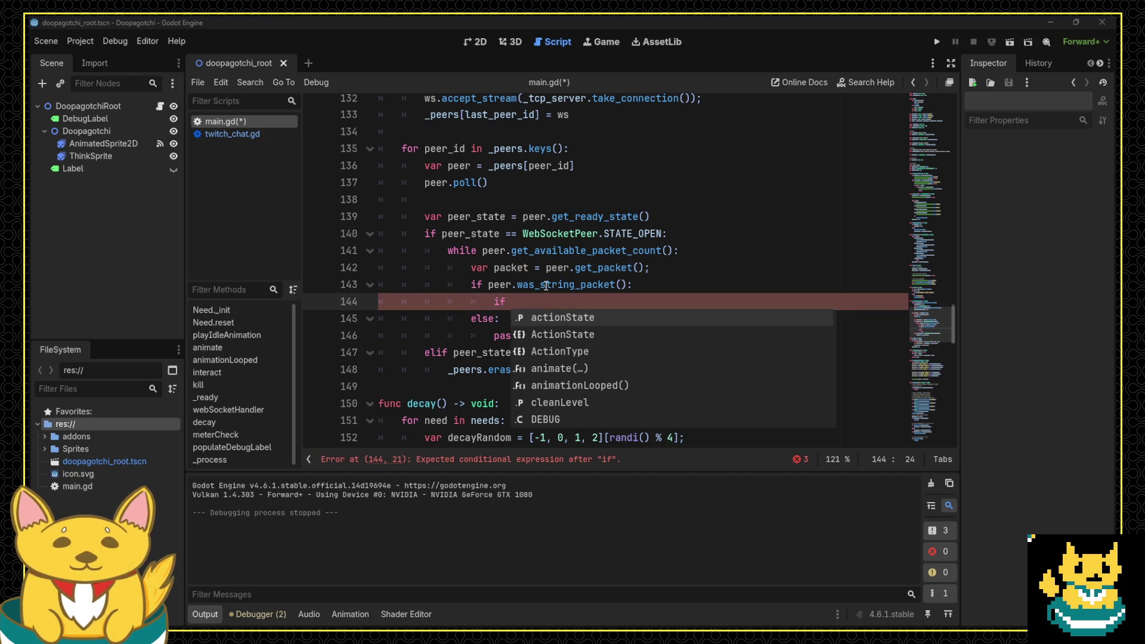
left_click(528, 301)
key("BackSpace")
key("BackSpace")
key("BackSpace")
type("var packet_text = packet.ge")
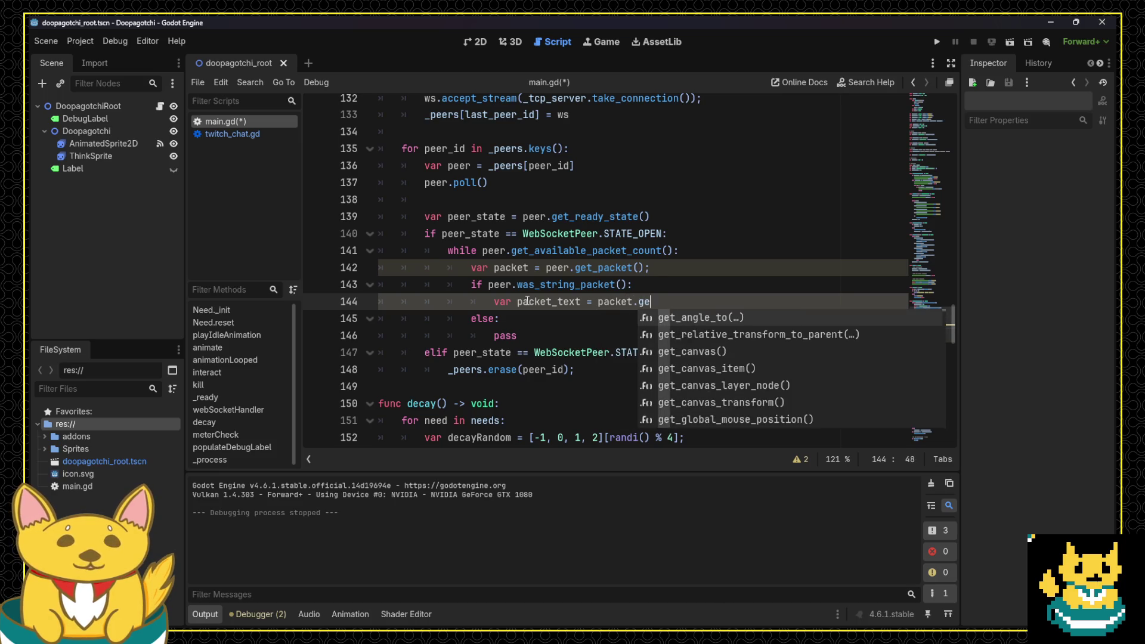
type("t_string_fromm")
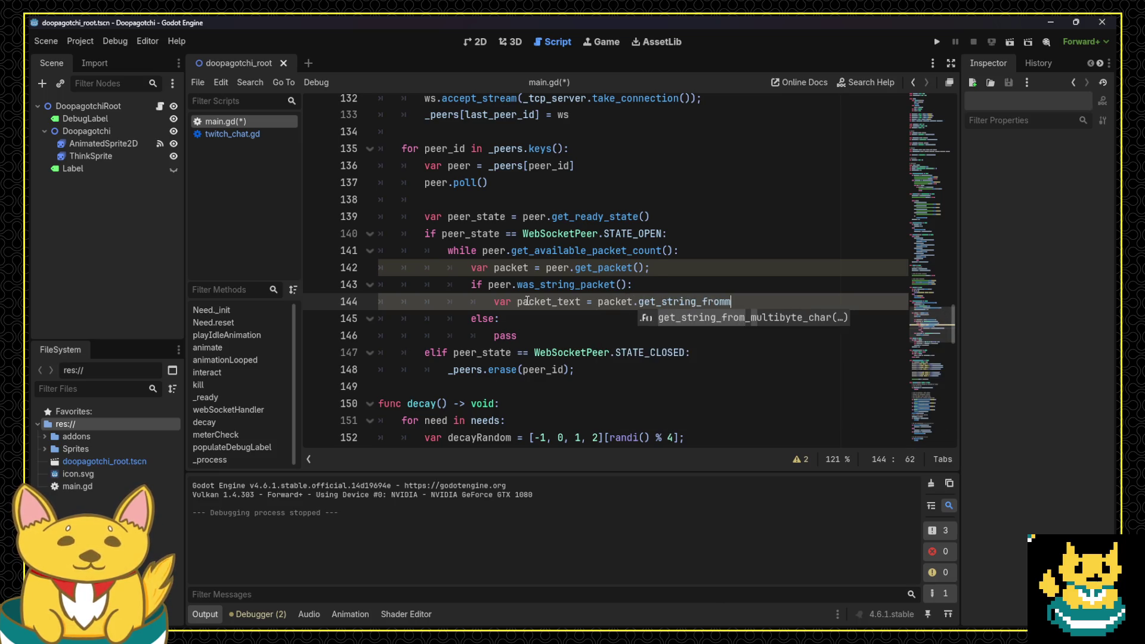
key("alt+Tab")
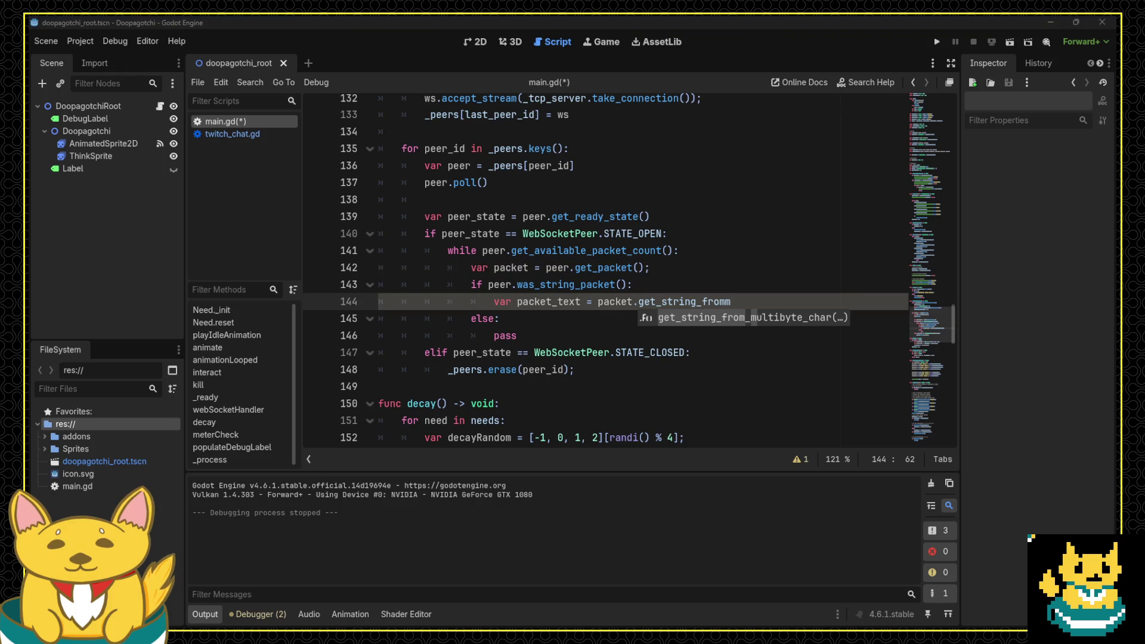
Complete get_string_from_utf8(); via autocomplete and begin if packet_text == "FEED": below it.
left_click(749, 302)
key("BackSpace")
type("_utf8")
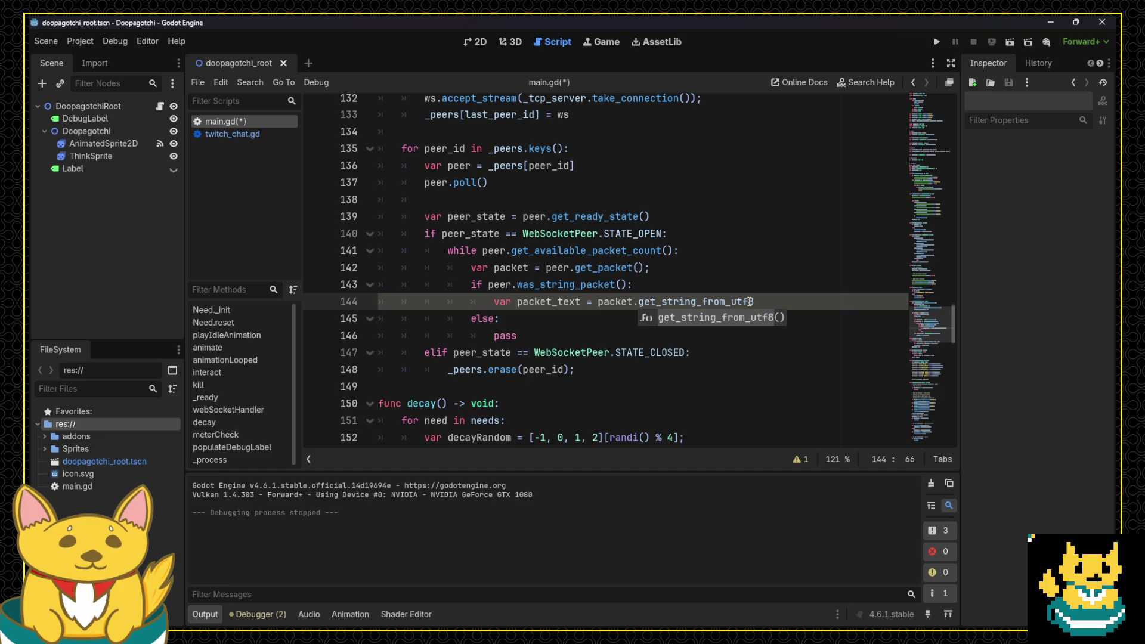
key("Return")
type(";")
key("Return")
type("if packet")
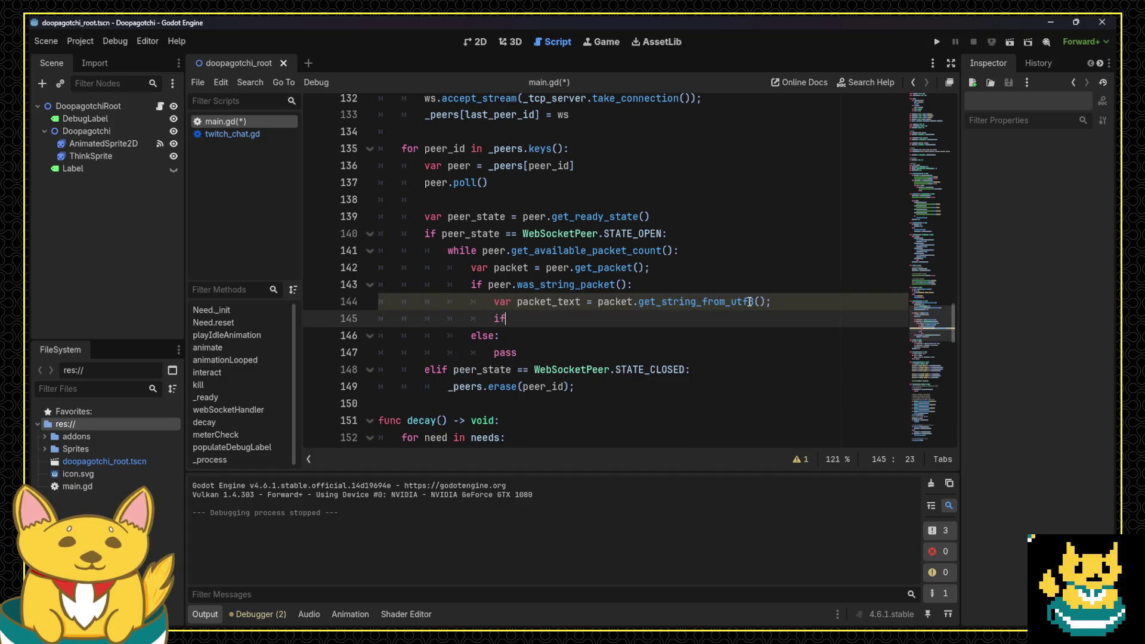
type("_text == \"FE")
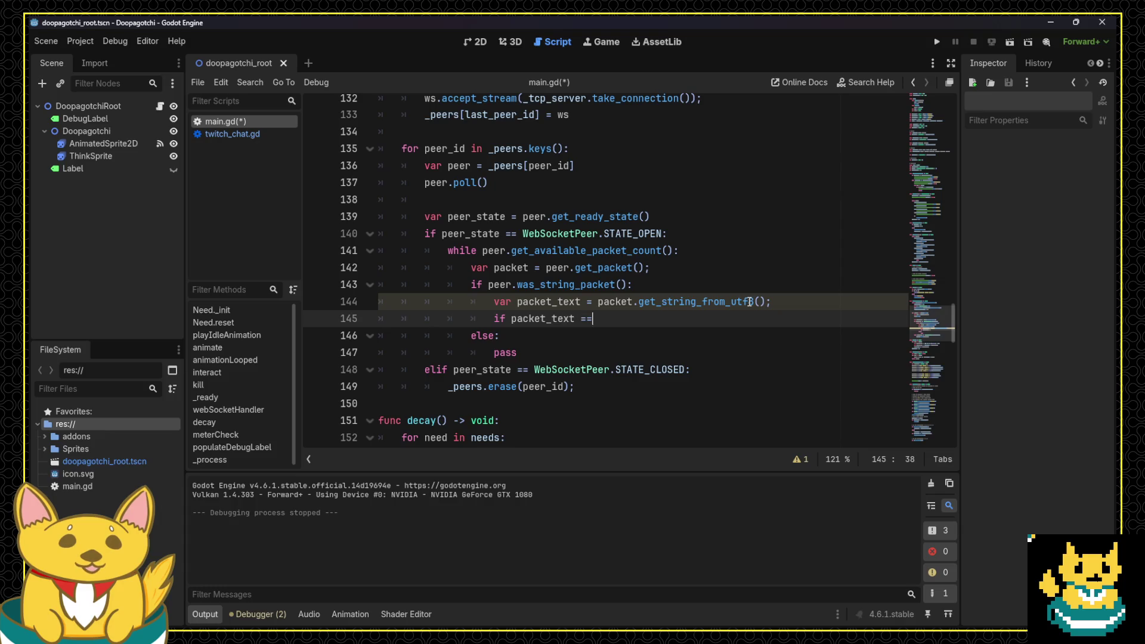
type("ED\":")
Make the FEED branch assign nextAction to .FEED and save main.gd.
key("Return")
type("nextAction =")
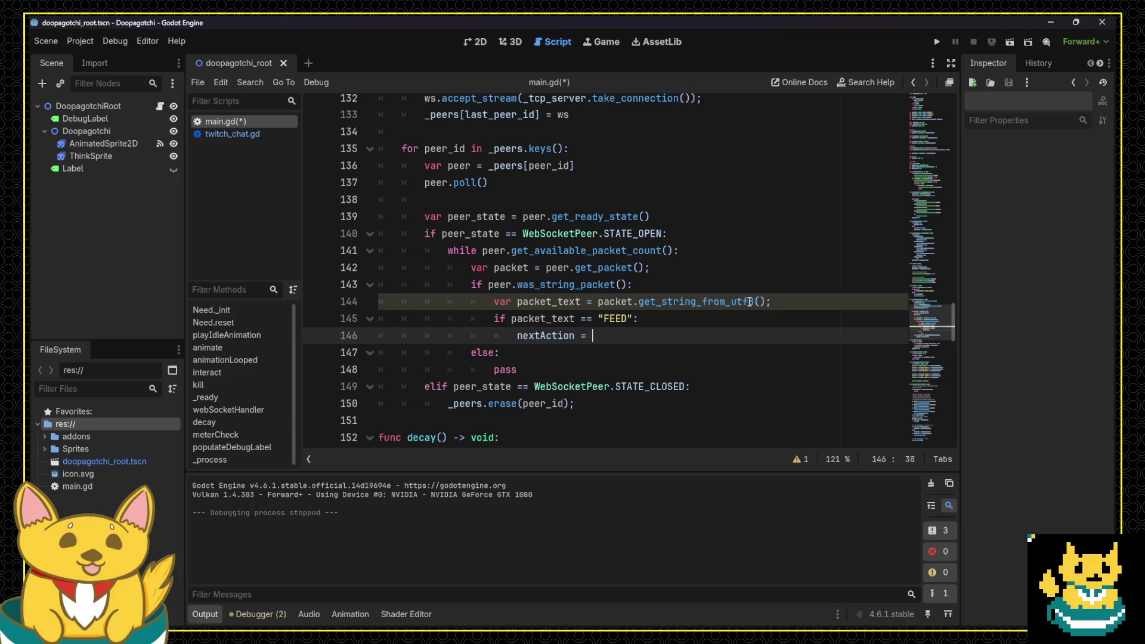
key("Down")
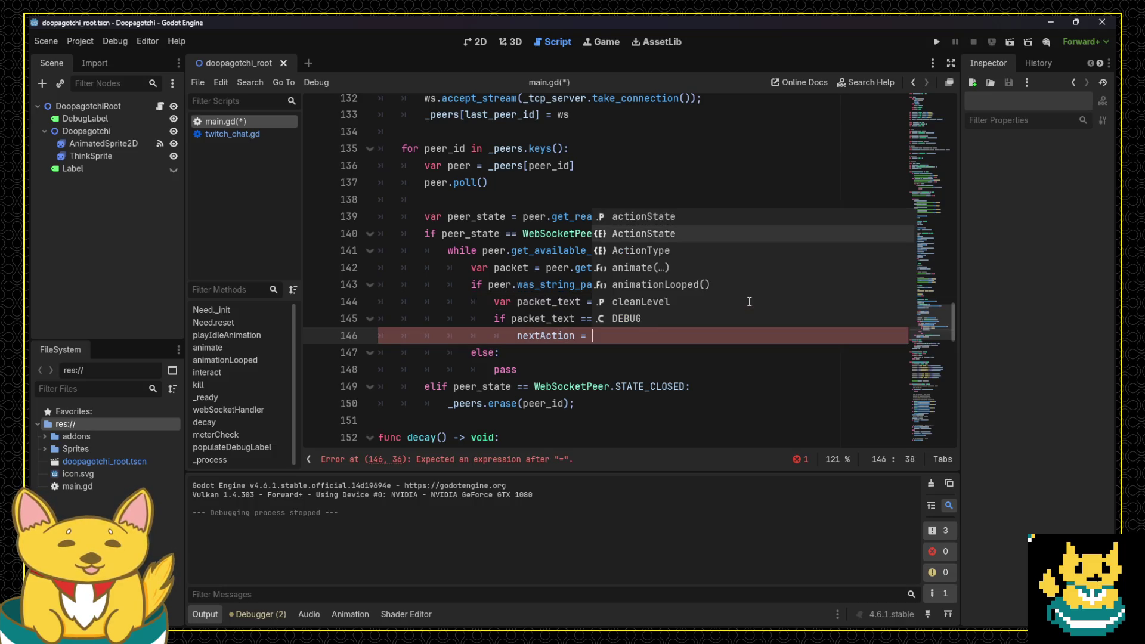
key("Return")
type(".FEED;")
key("ctrl+s")
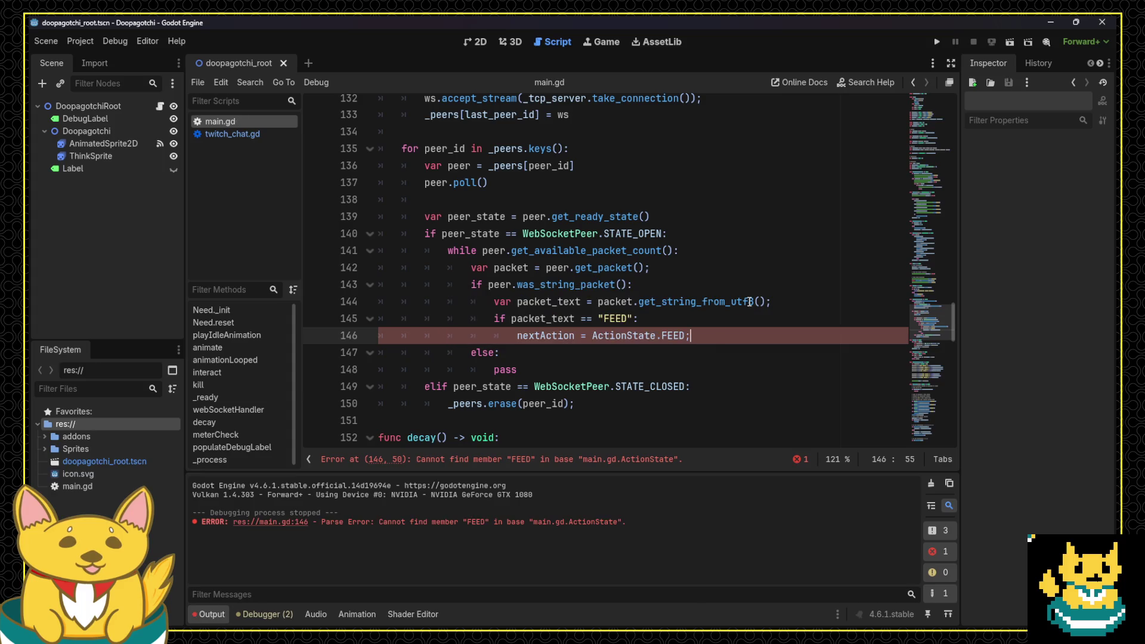
left_click(745, 285)
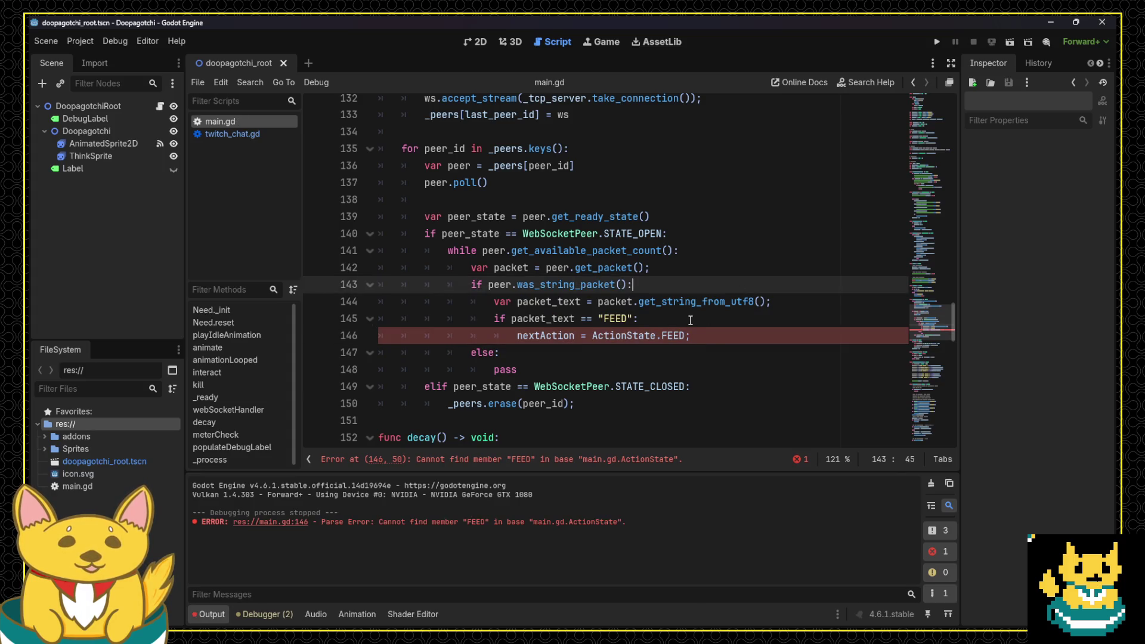
Change ActionState to ActionType in the FEED assignment, save, and run the project.
left_click(667, 336)
double_click(667, 336)
key("Left")
key("Left")
key("Left")
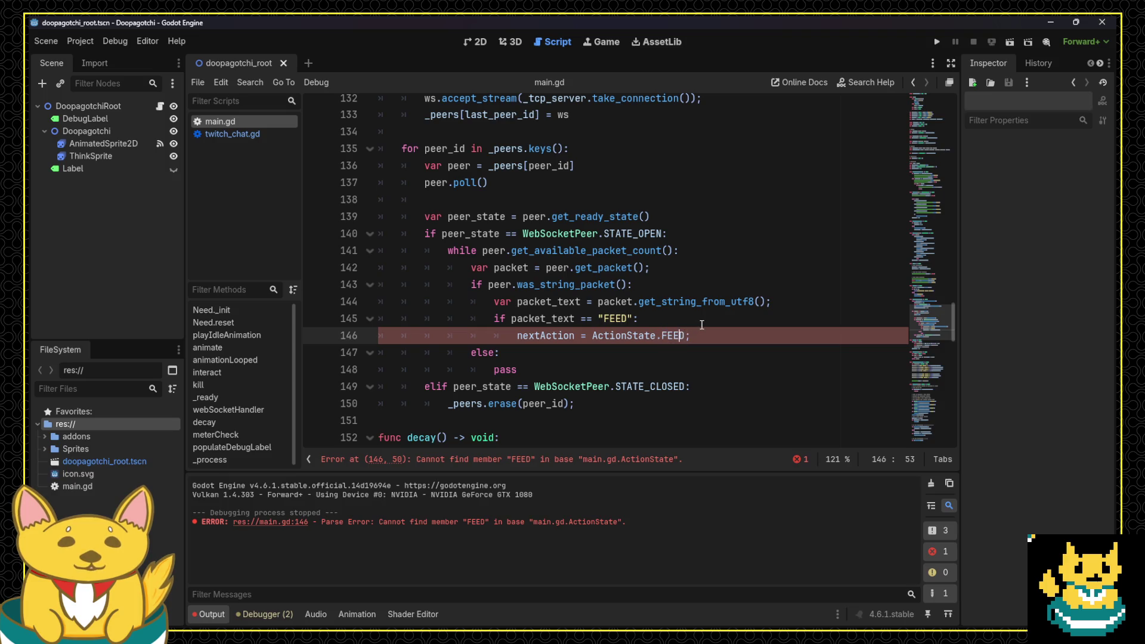
key("Left")
key("Left")
key("ctrl+BackSpace")
type("Action")
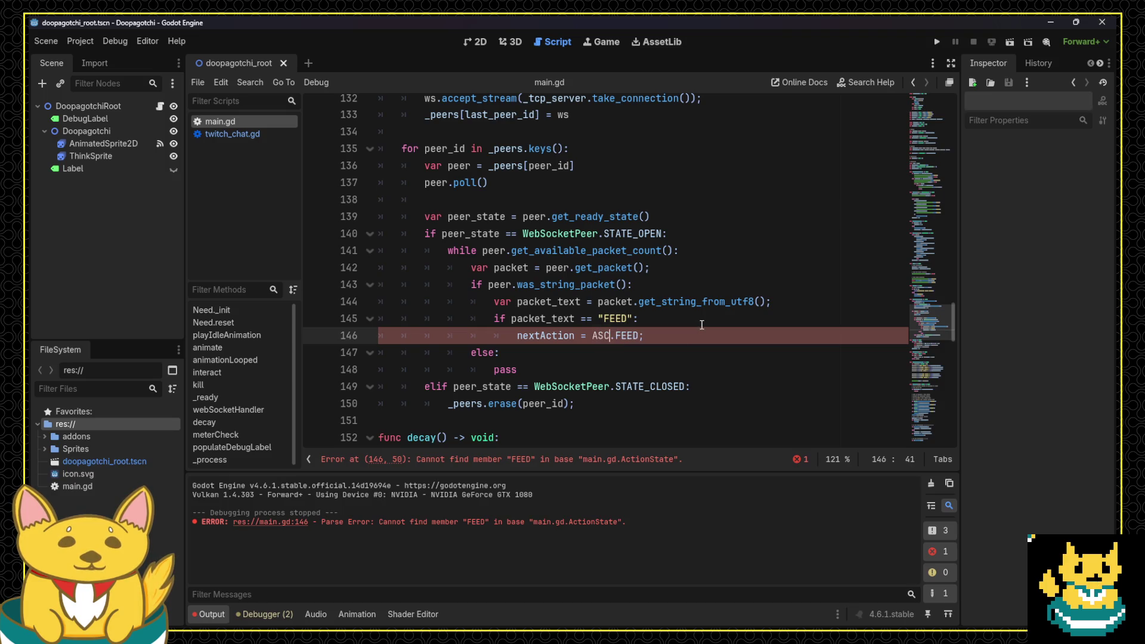
key("Down")
key("Return")
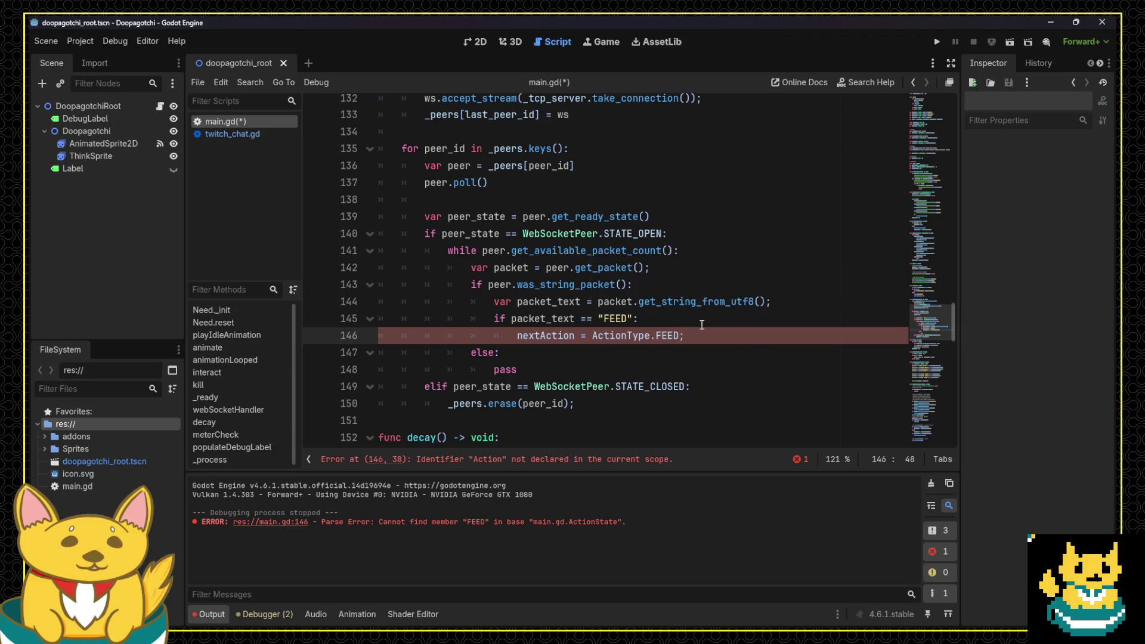
key("End")
key("ctrl+s")
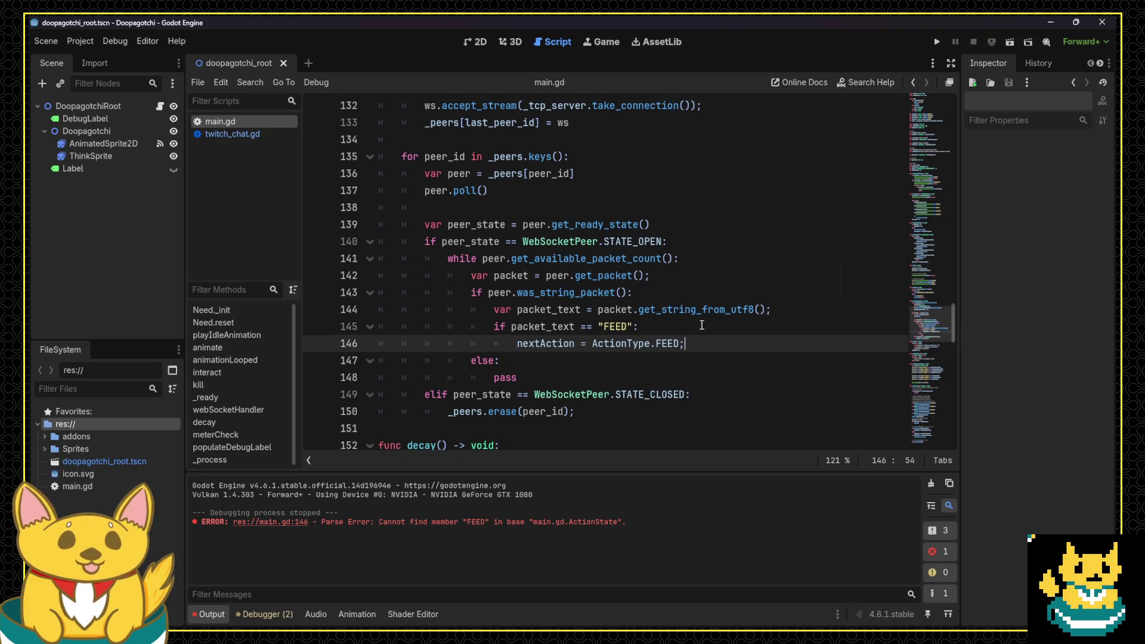
left_click(937, 40)
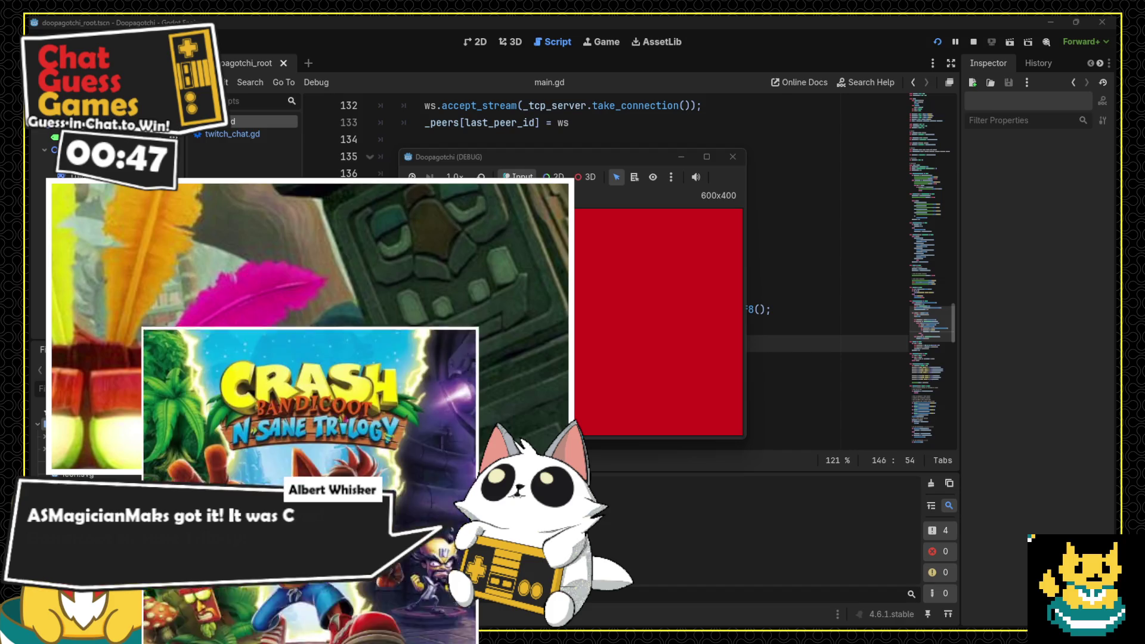
Bring the main.gd script back in front of the running Doopagotchi game.
left_click(425, 394)
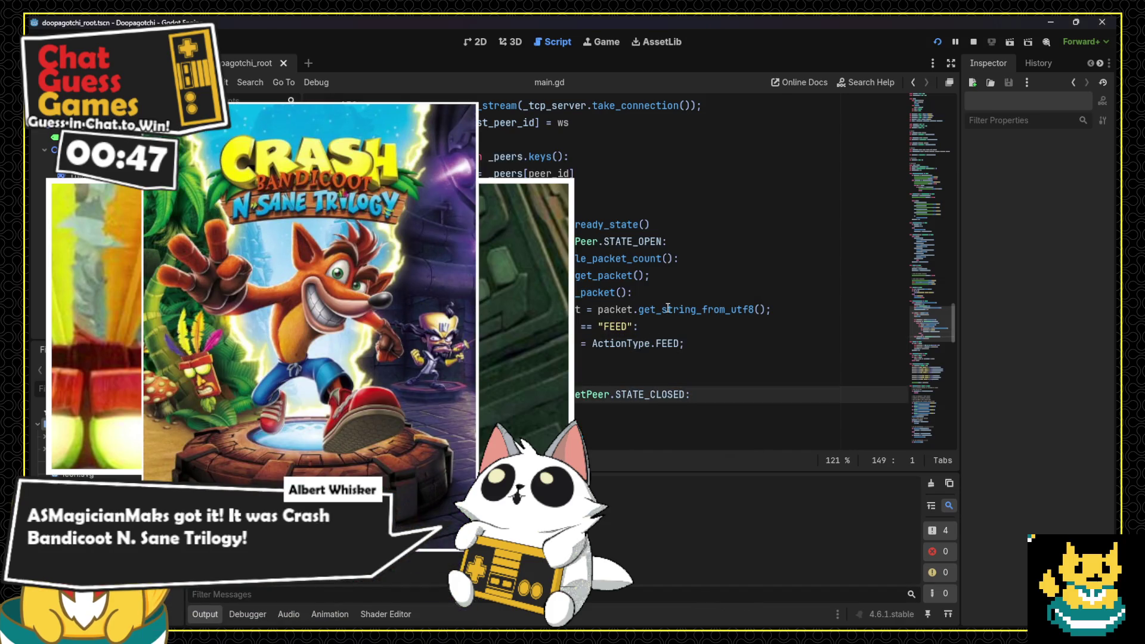
Add print_debug(packet_text); on a new line below nextAction = ActionType.FEED.
left_click(743, 343)
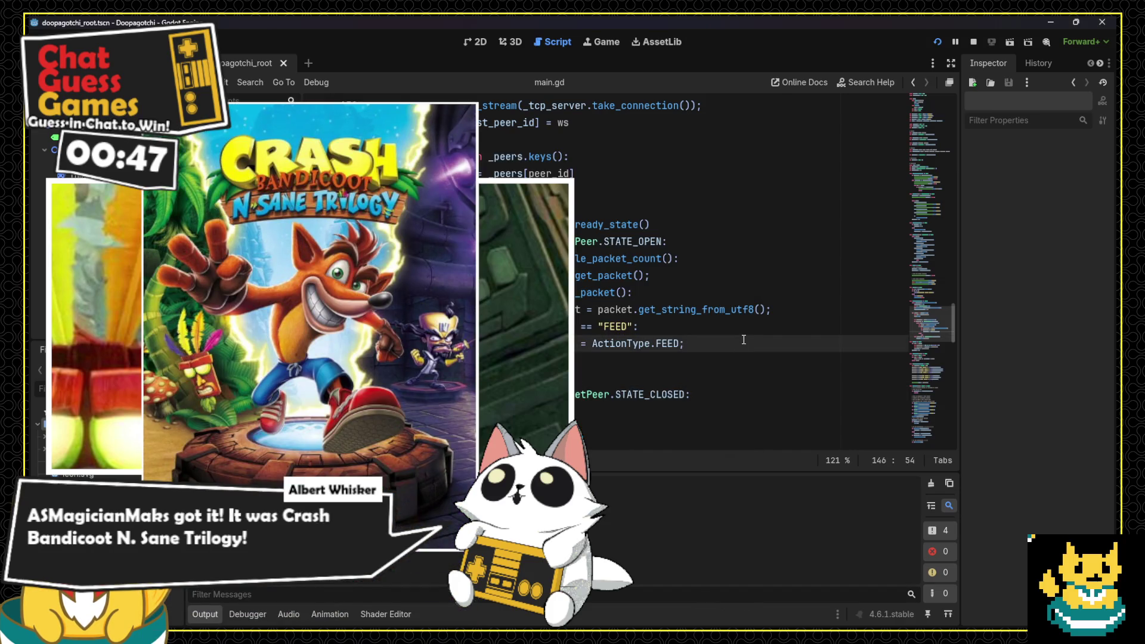
key("Return")
type("e")
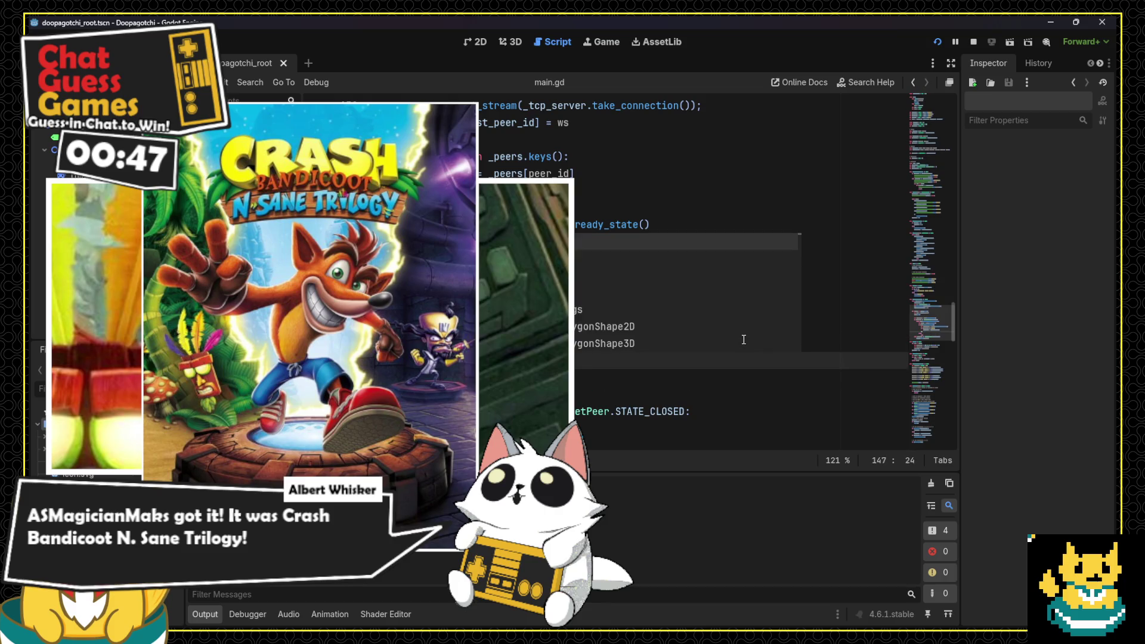
type("nt_debug(packet_text);")
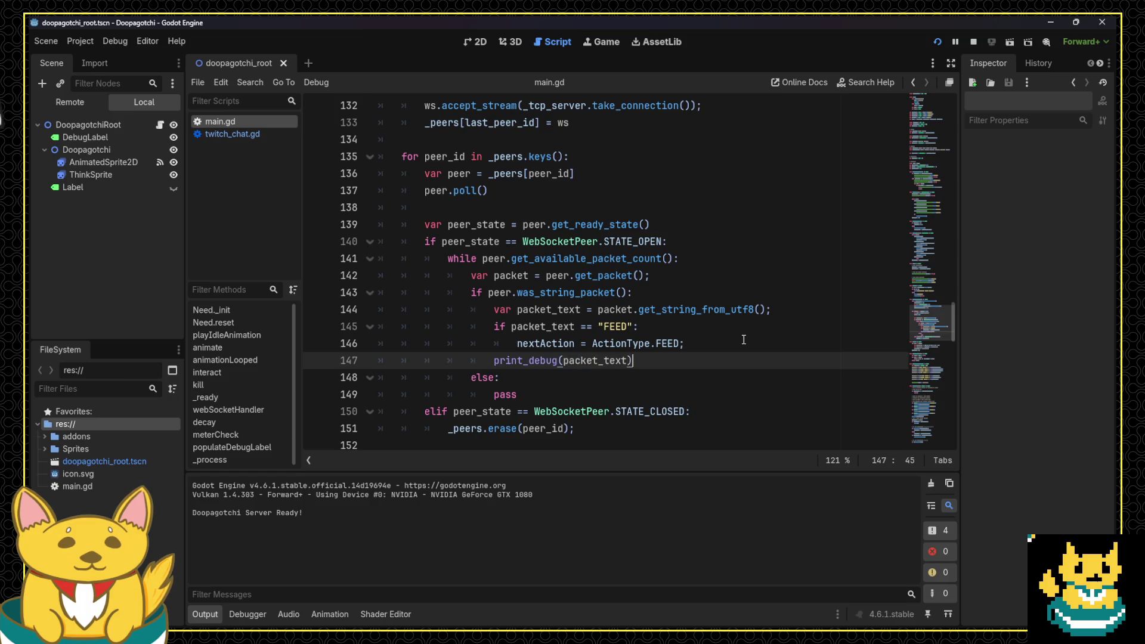
key("shift+Home")
key("Home")
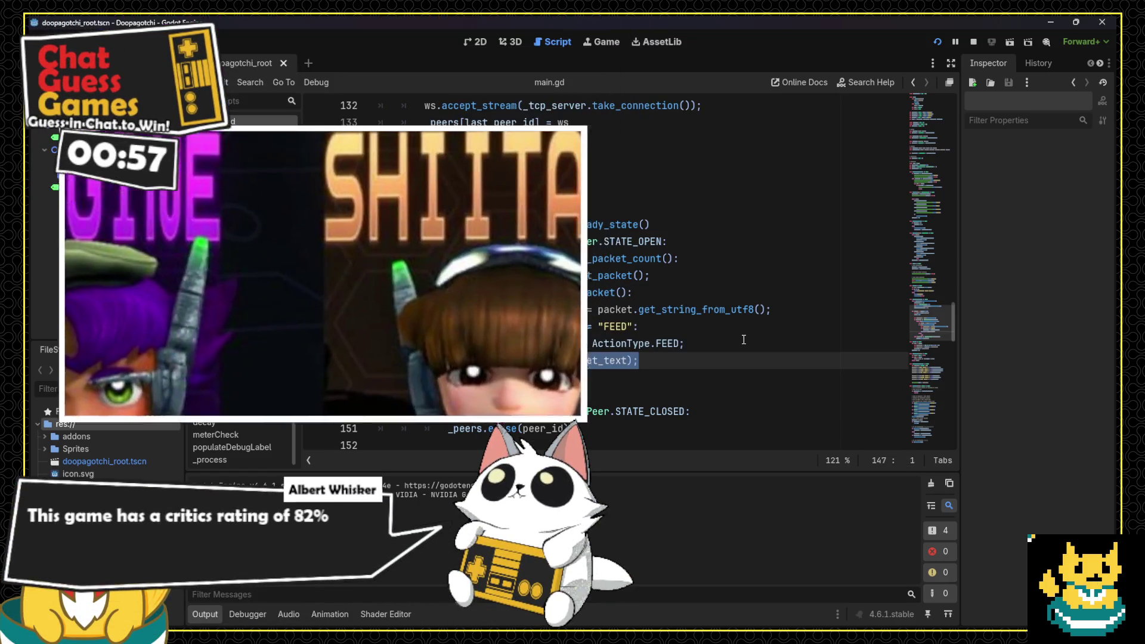
scroll(627, 306, "up", 3)
scroll(626, 306, "up", 1)
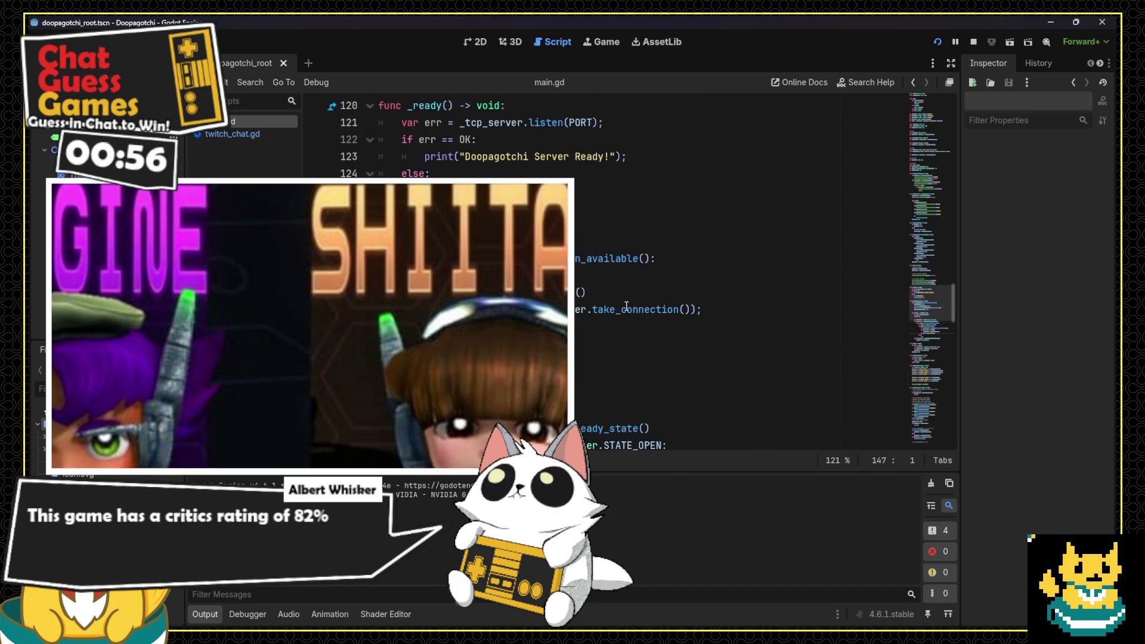
scroll(609, 274, "down", 2)
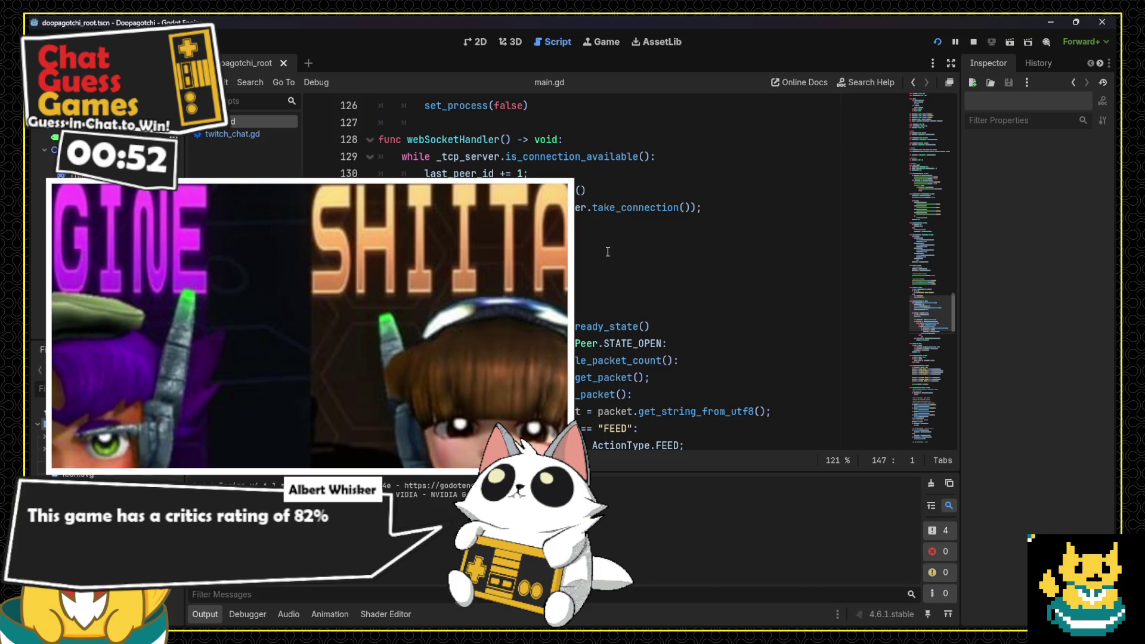
left_click(495, 139)
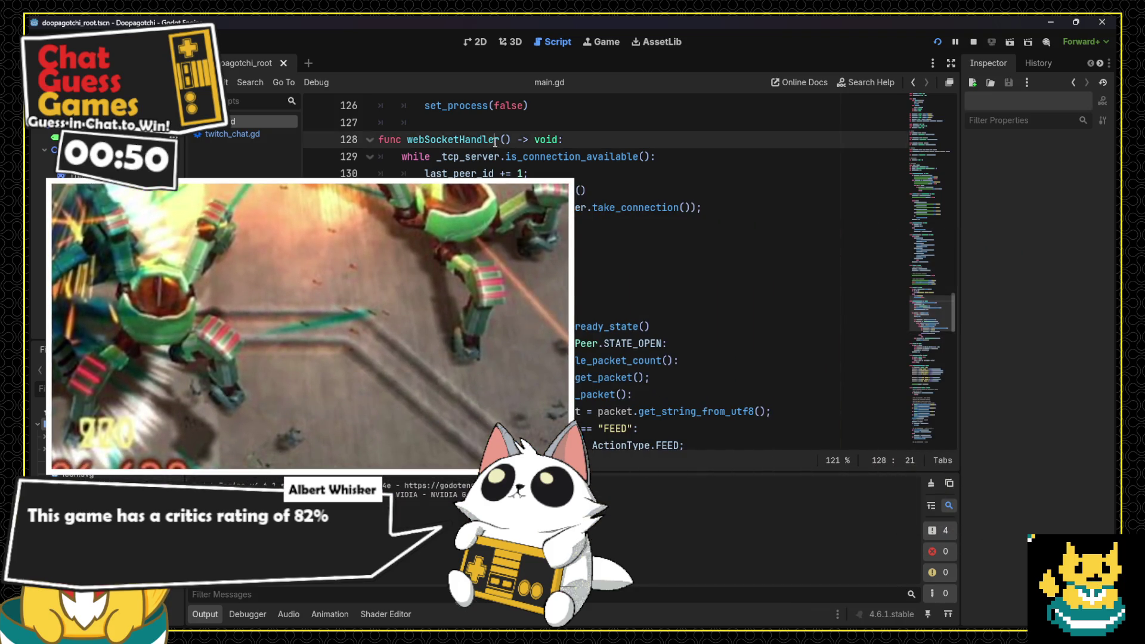
Insert a new first line in _process for the webSocketHandler call, then save and run the game.
double_click(496, 140)
scroll(585, 358, "down", 20)
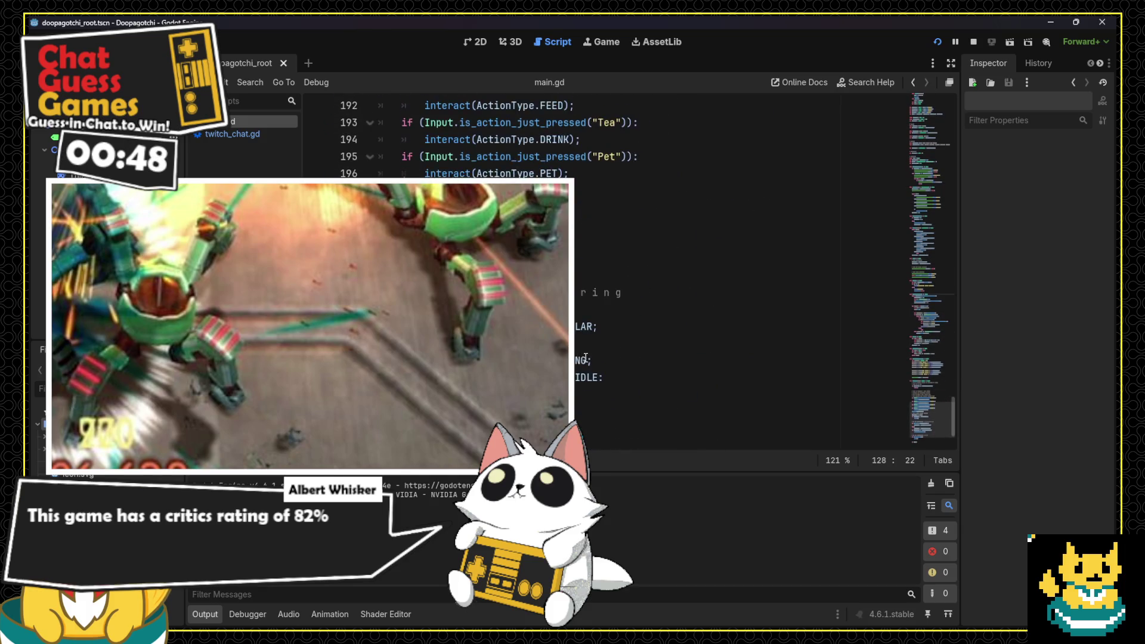
scroll(587, 359, "down", 2)
scroll(634, 277, "up", 8)
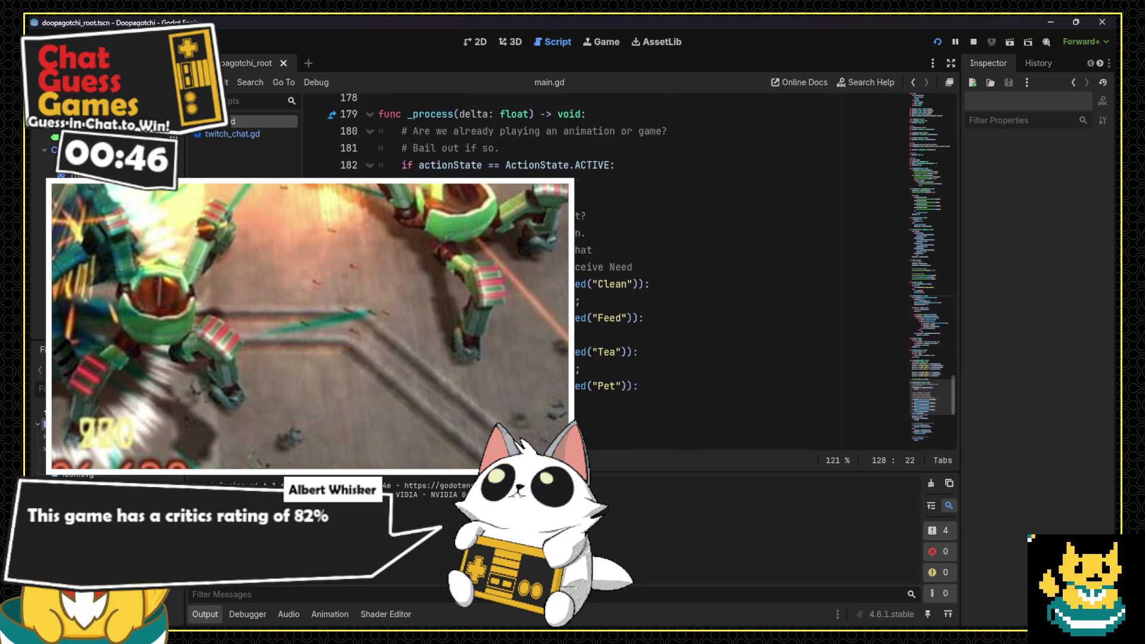
left_click(634, 277)
key("Up")
key("Up")
key("Up")
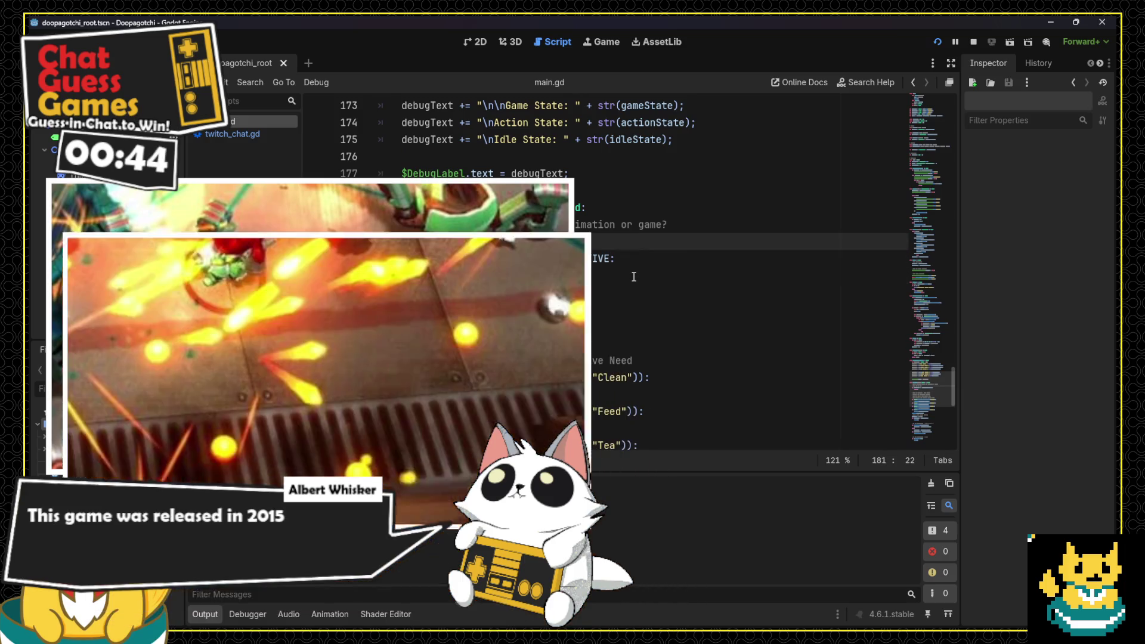
key("Up")
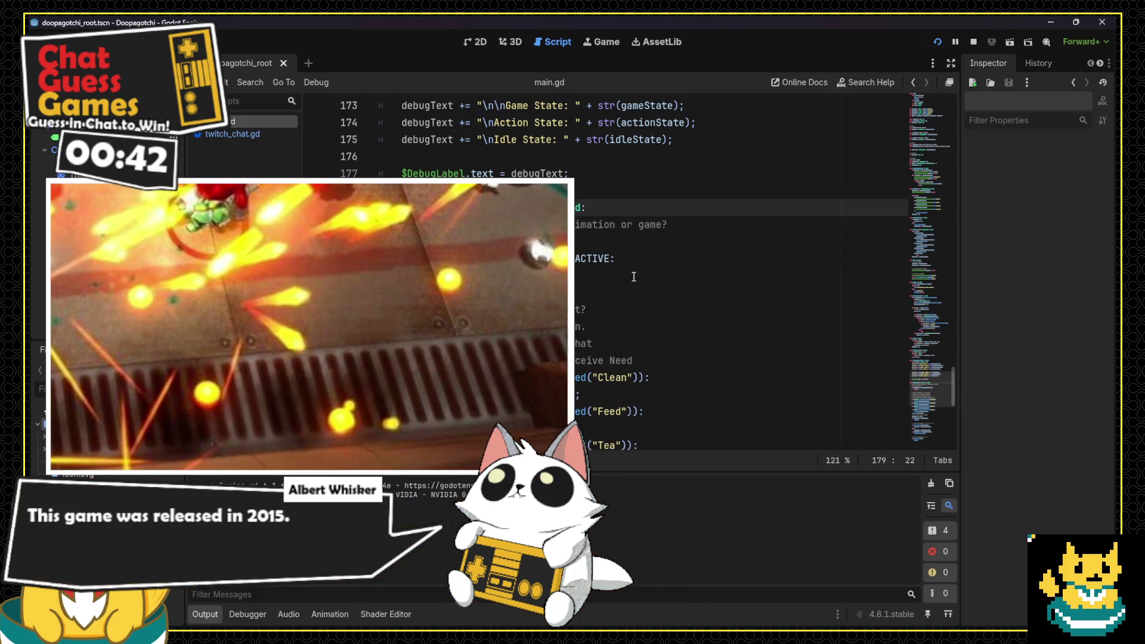
key("Return")
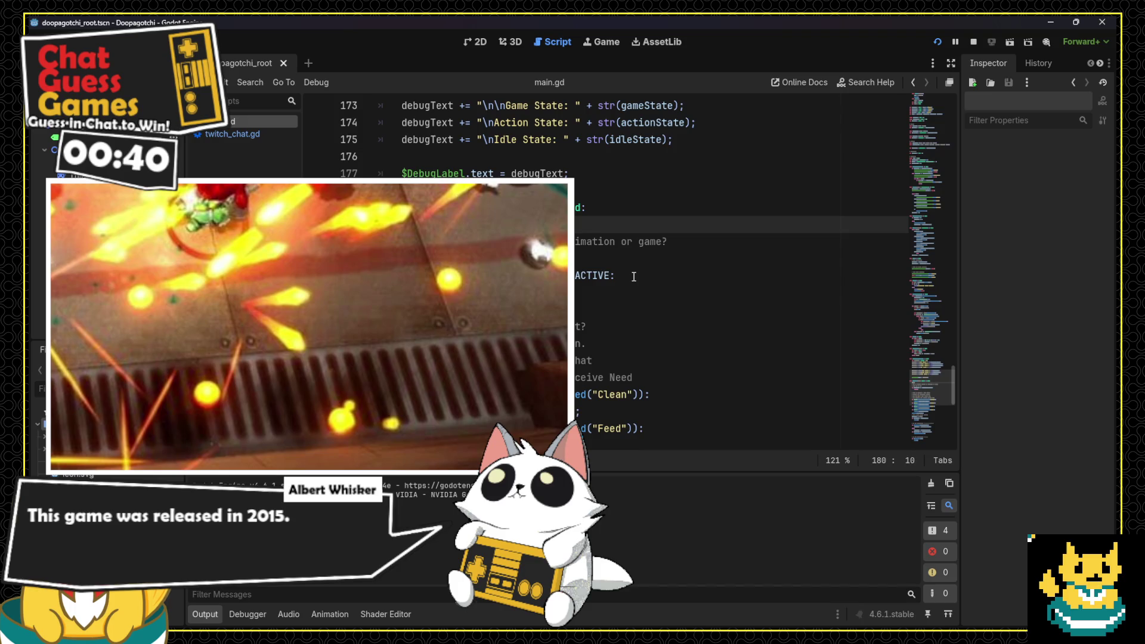
type("$DebugLabel.v")
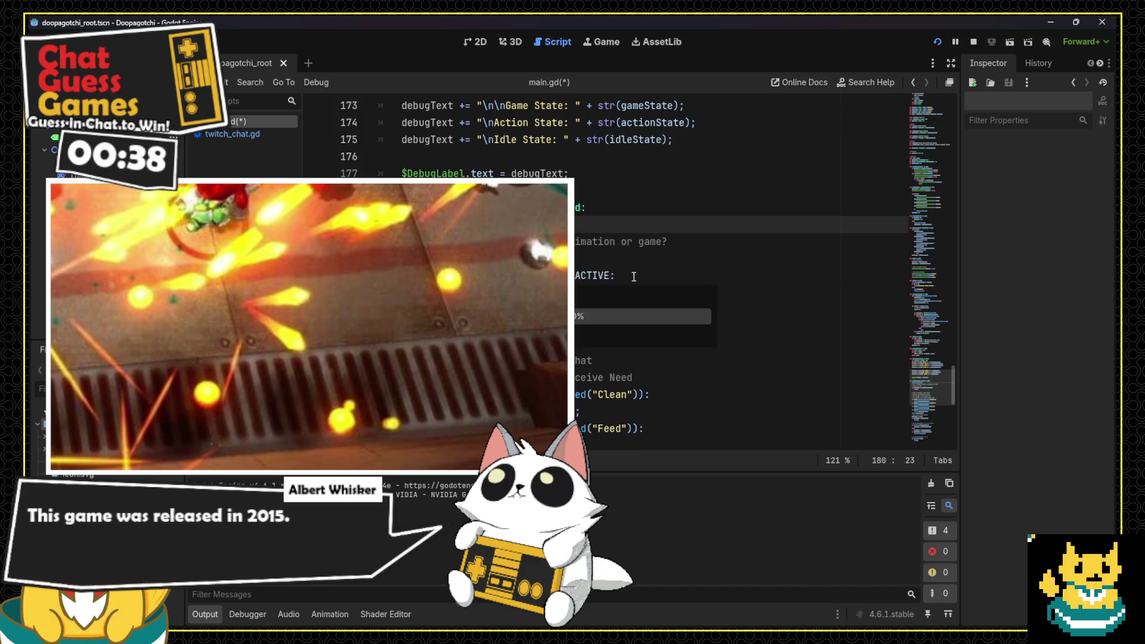
left_click(935, 41)
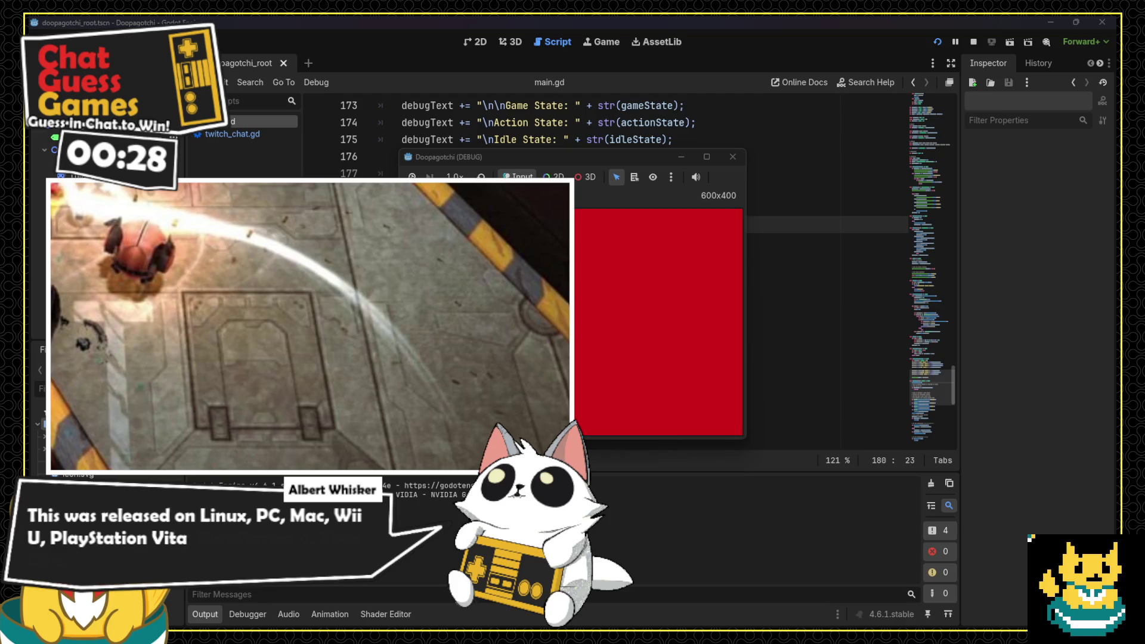
Stop the running game and search main.gd for webSocketHandler to reach its definition.
key("F8")
left_click(388, 360)
scroll(388, 361, "down", 2)
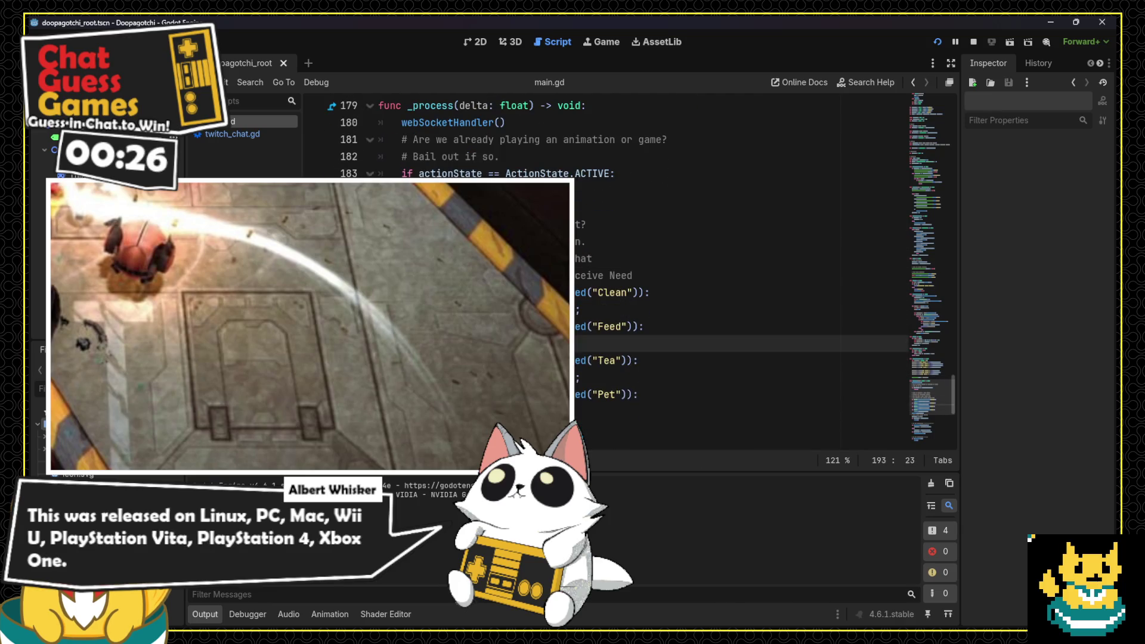
double_click(472, 122)
key("ctrl+f")
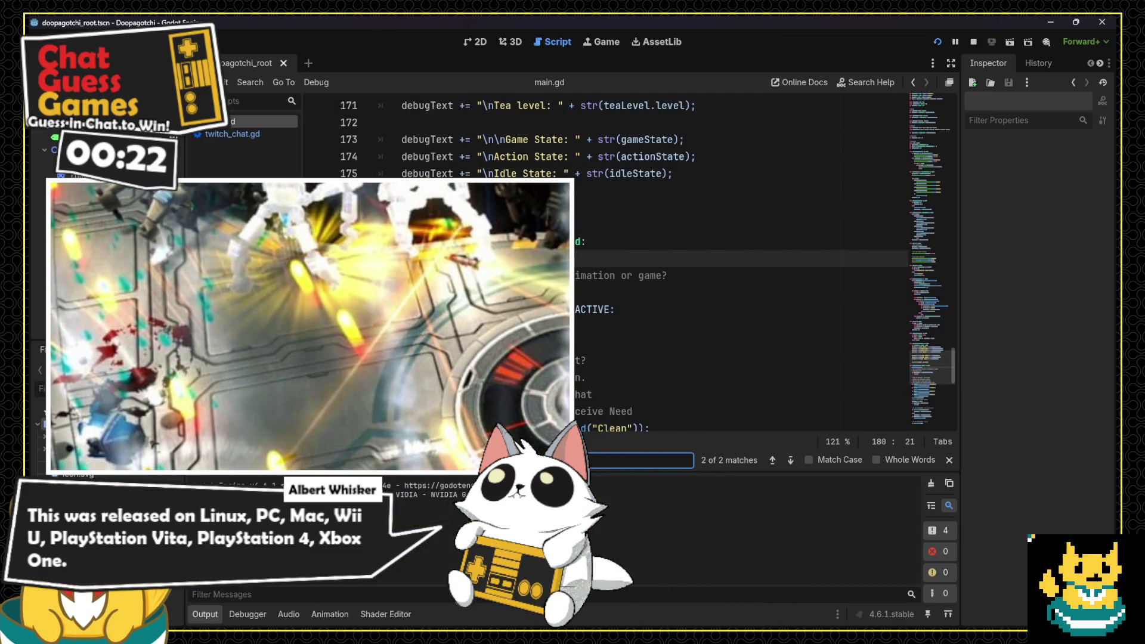
key("Return")
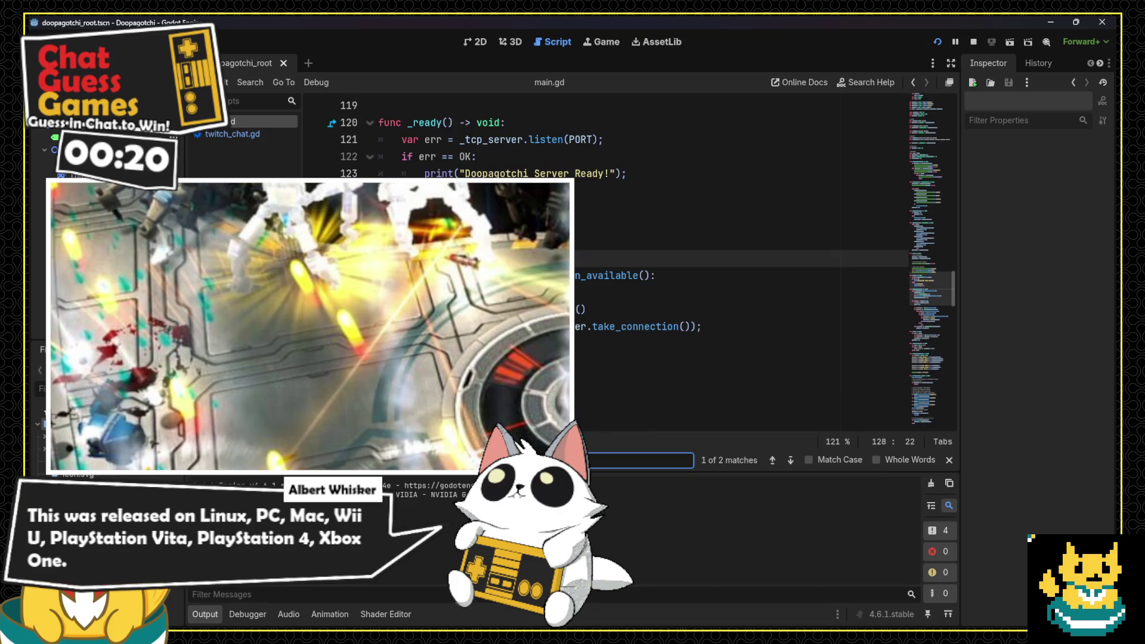
scroll(715, 269, "down", 5)
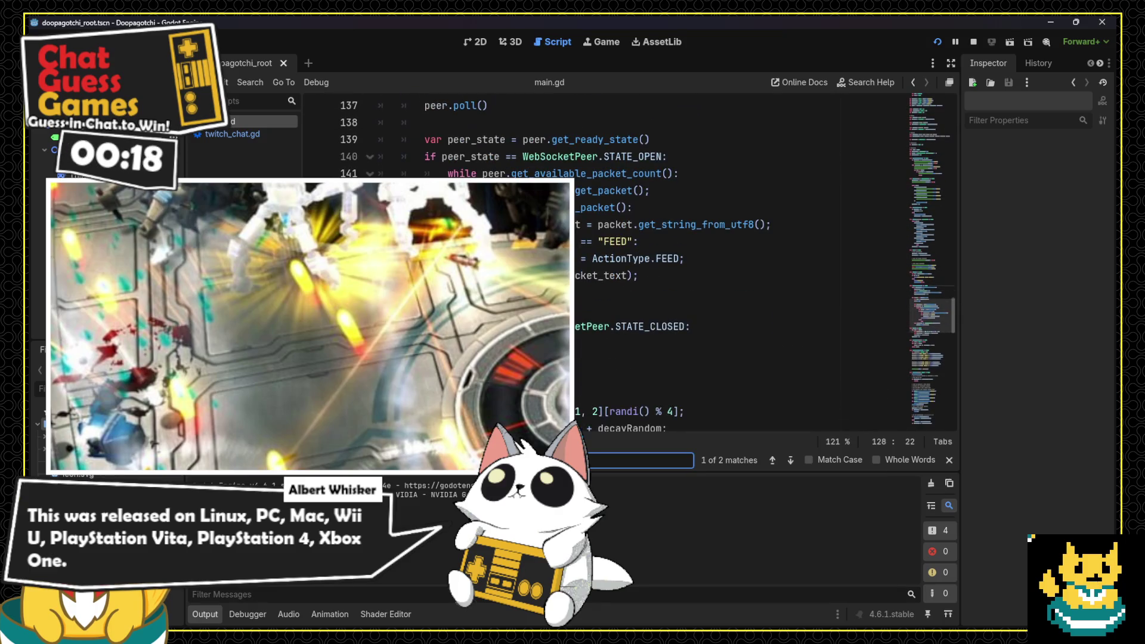
scroll(716, 268, "up", 2)
scroll(586, 261, "up", 3)
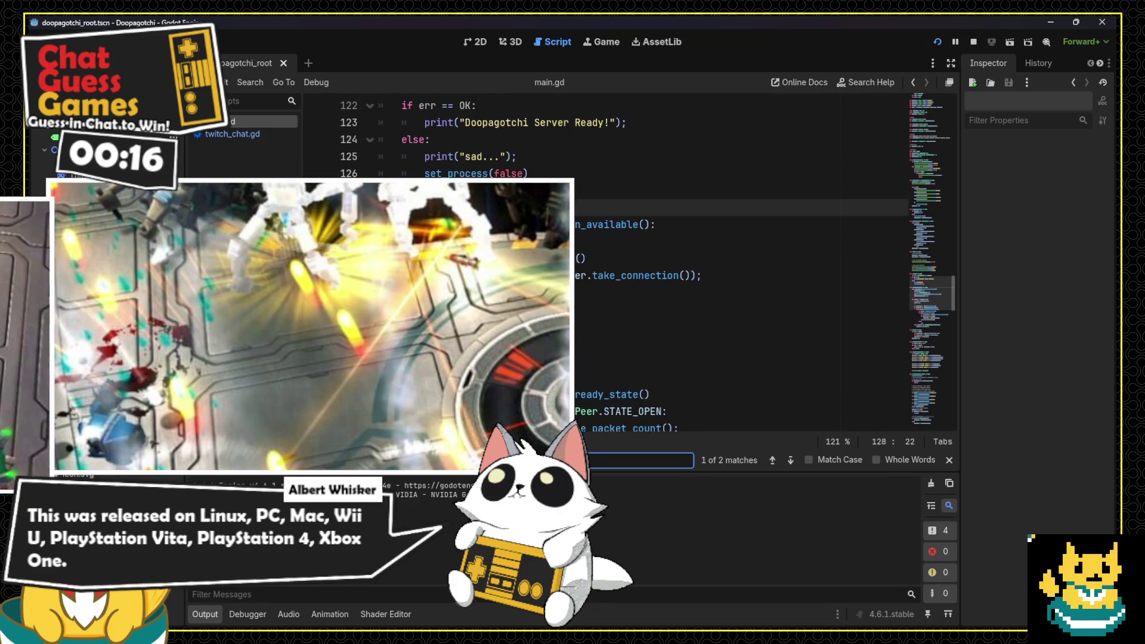
Add a print announcing the new connection after the take_connection line.
left_click(657, 293)
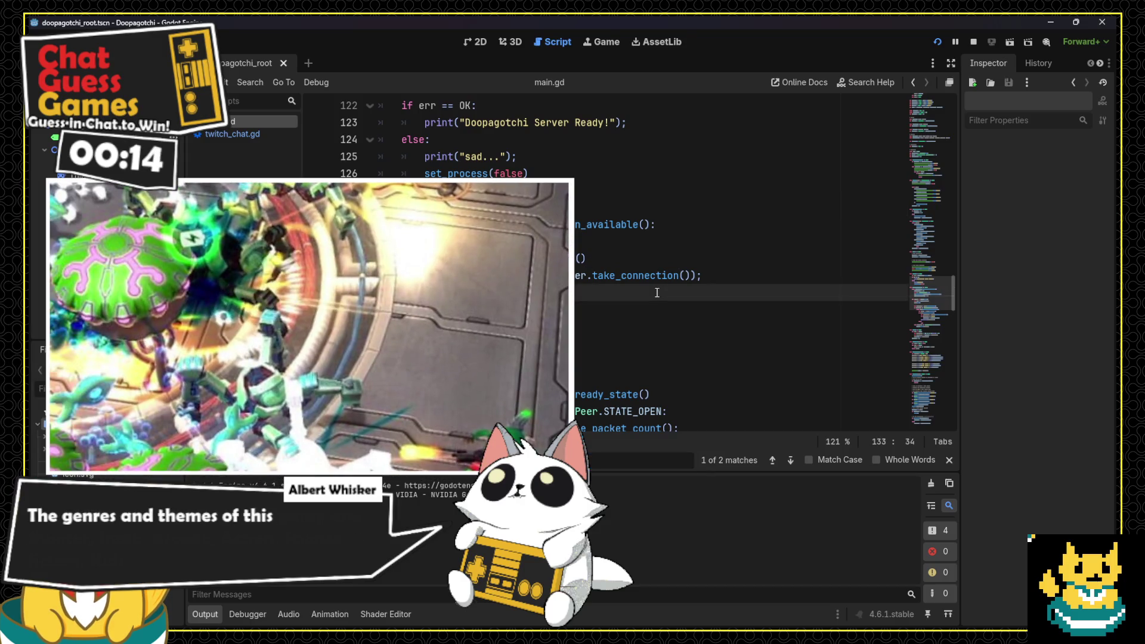
key("Return")
type("print(")
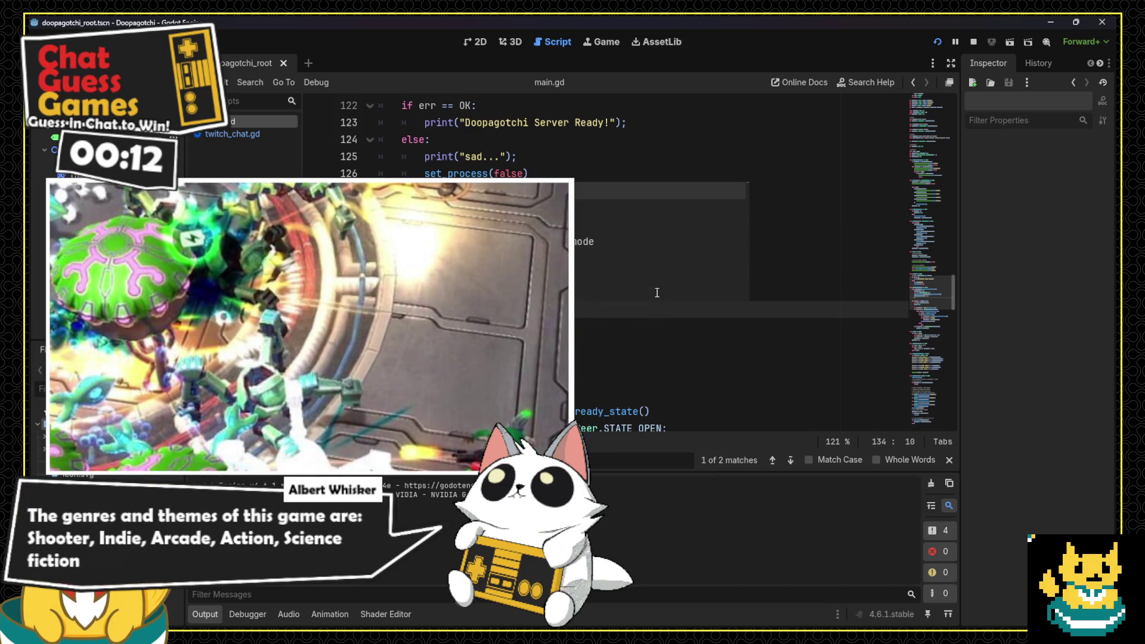
type("\"New")
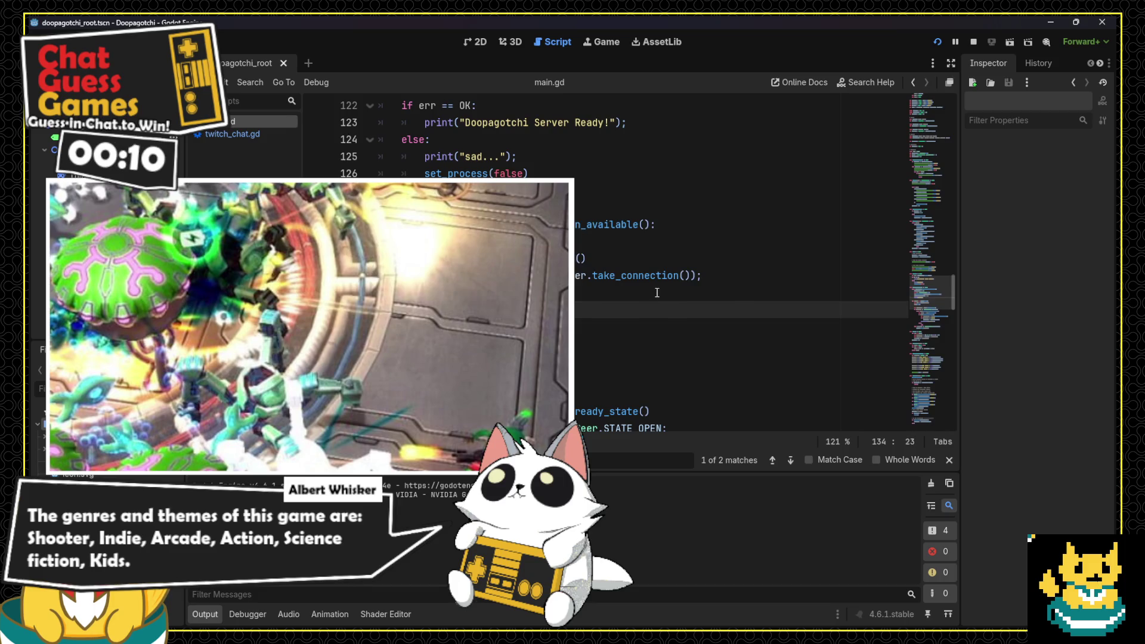
type("n")
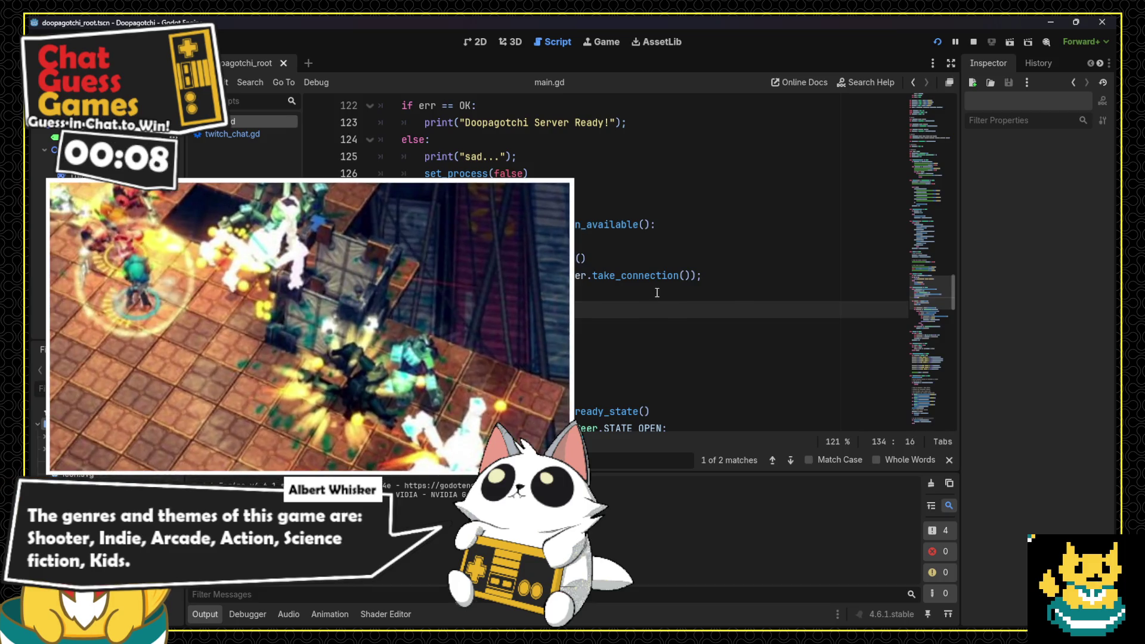
type("New conn!\")")
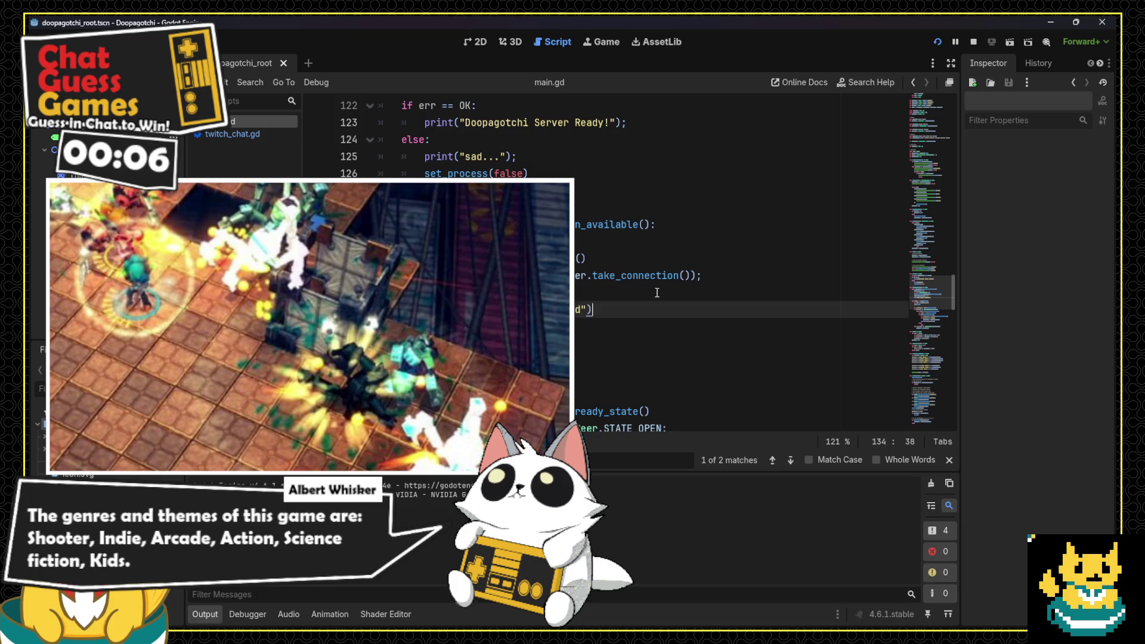
Relaunch Doopagotchi, then return to main.gd and scroll toward the top of the script.
left_click(938, 42)
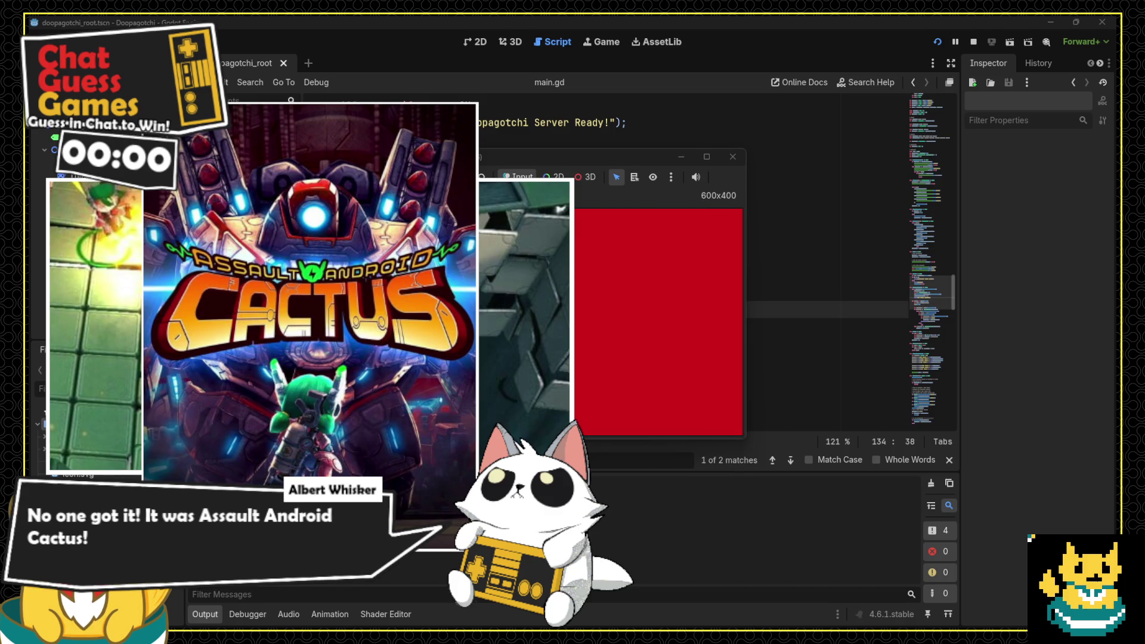
left_click(483, 338)
scroll(483, 338, "up", 10)
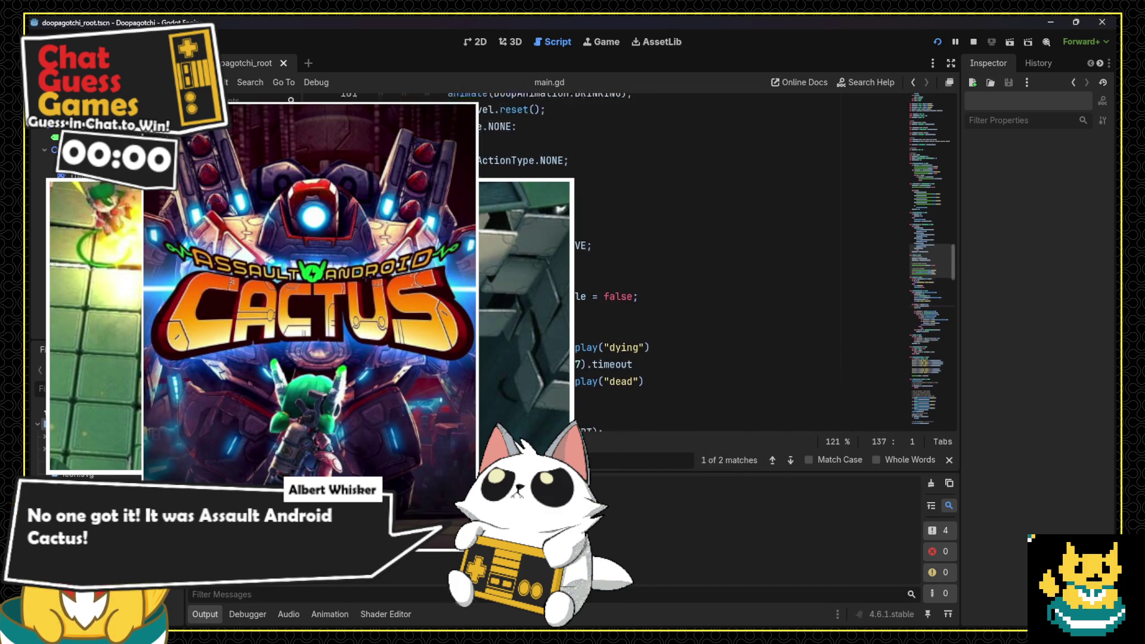
scroll(484, 338, "up", 20)
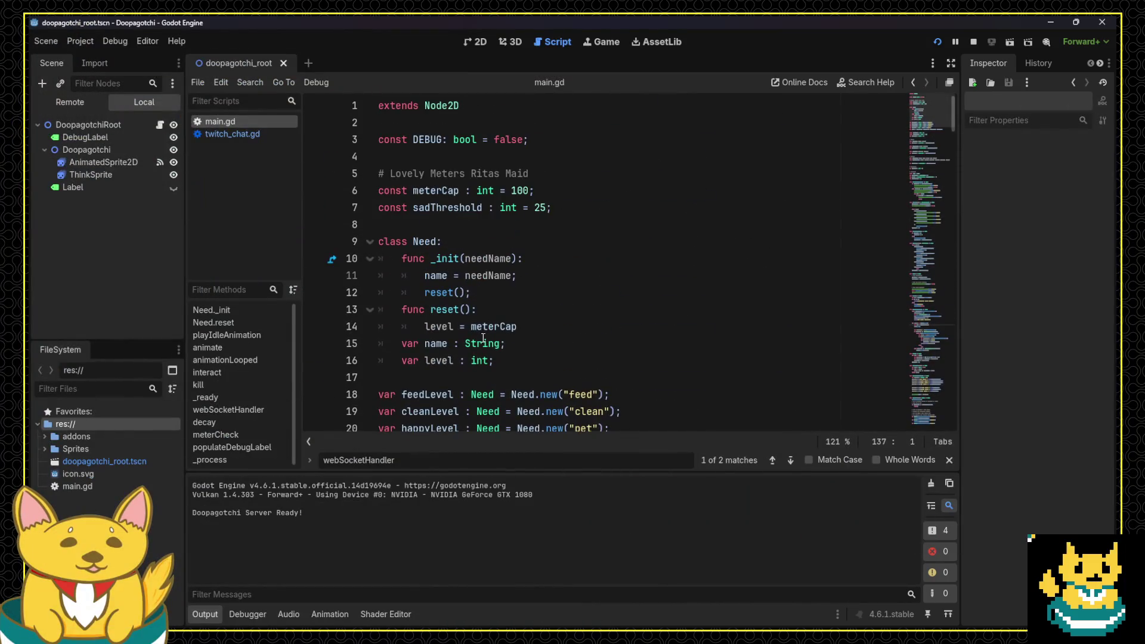
scroll(511, 171, "down", 11)
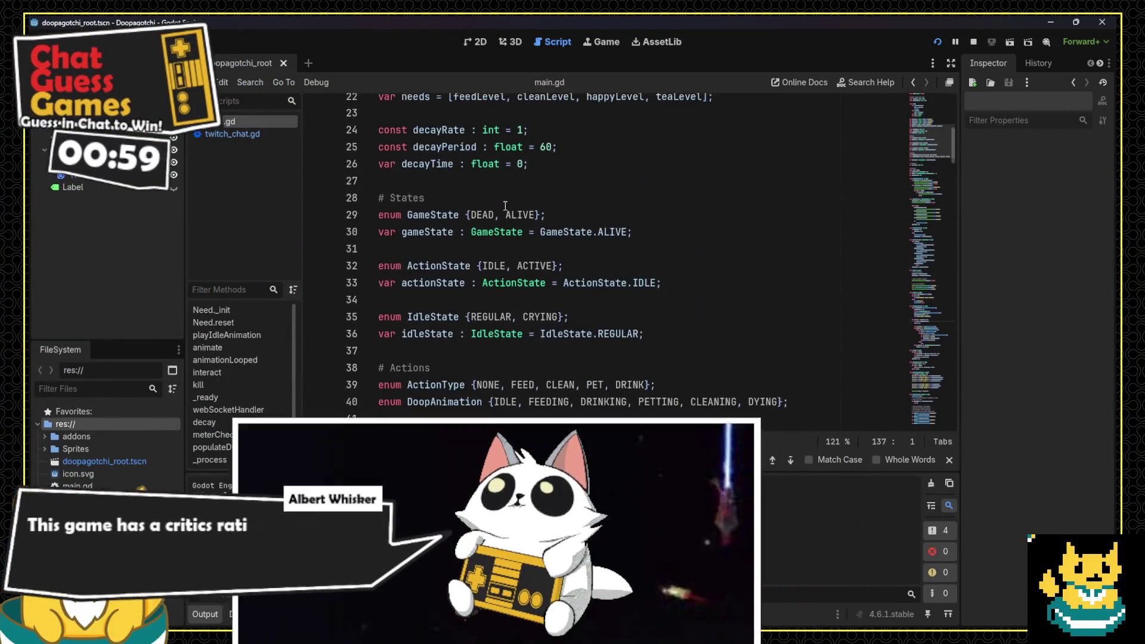
Scroll main.gd down to the websocket packet-handling code while the game receives packets.
scroll(511, 171, "down", 2)
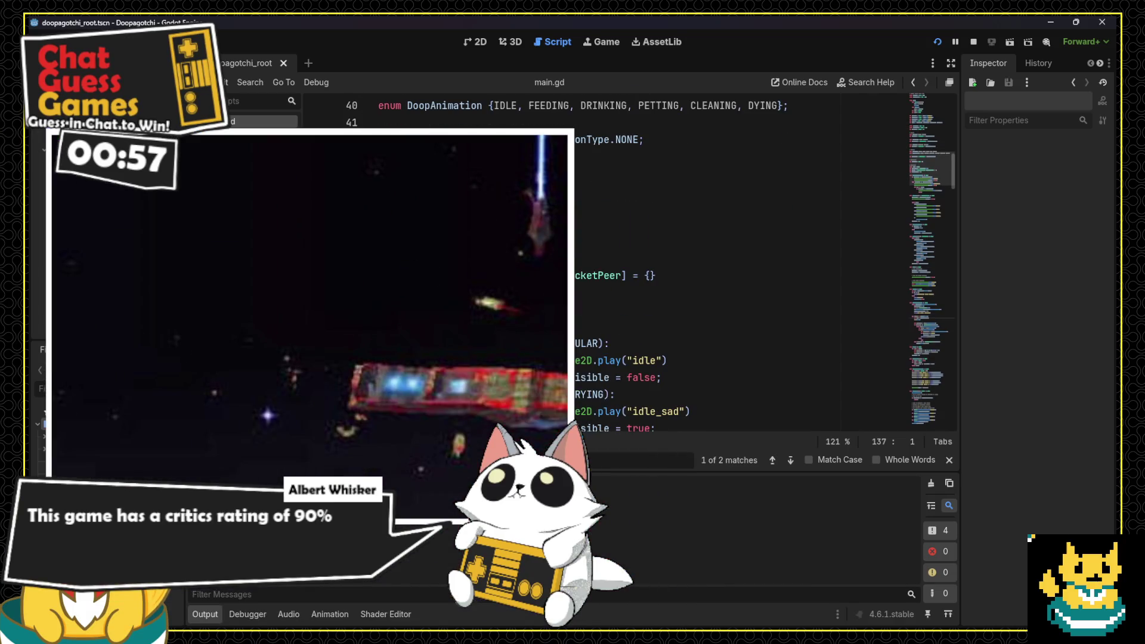
scroll(739, 262, "down", 20)
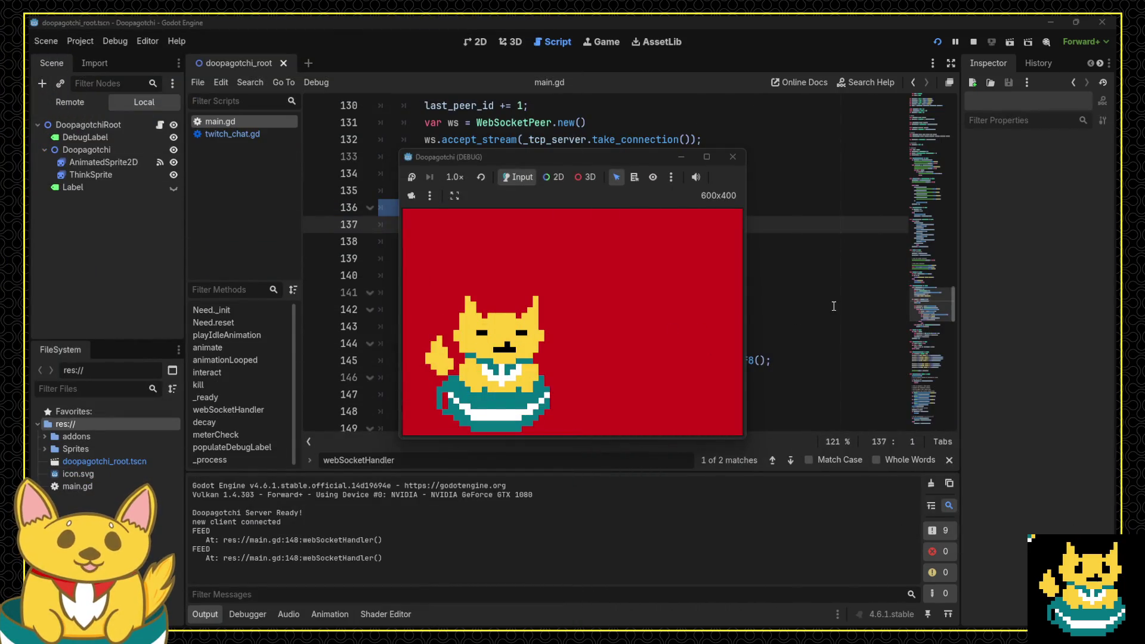
Copy the ActionState.ACTIVE early-return check and try pasting it above the FEED test.
left_click(657, 241)
scroll(607, 345, "down", 2)
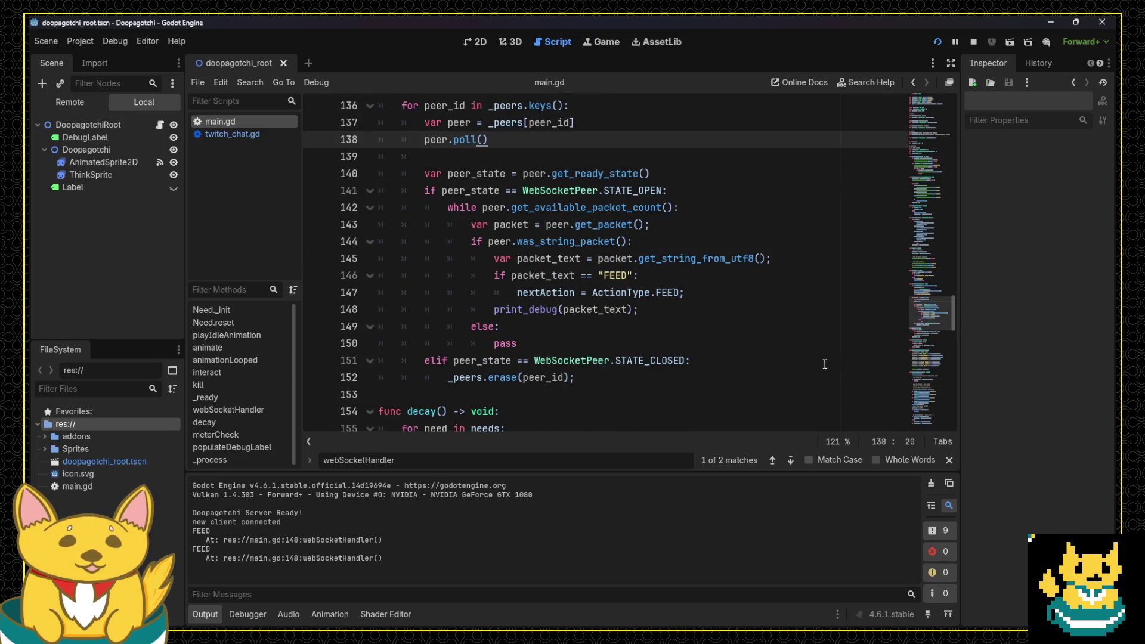
scroll(656, 287, "down", 14)
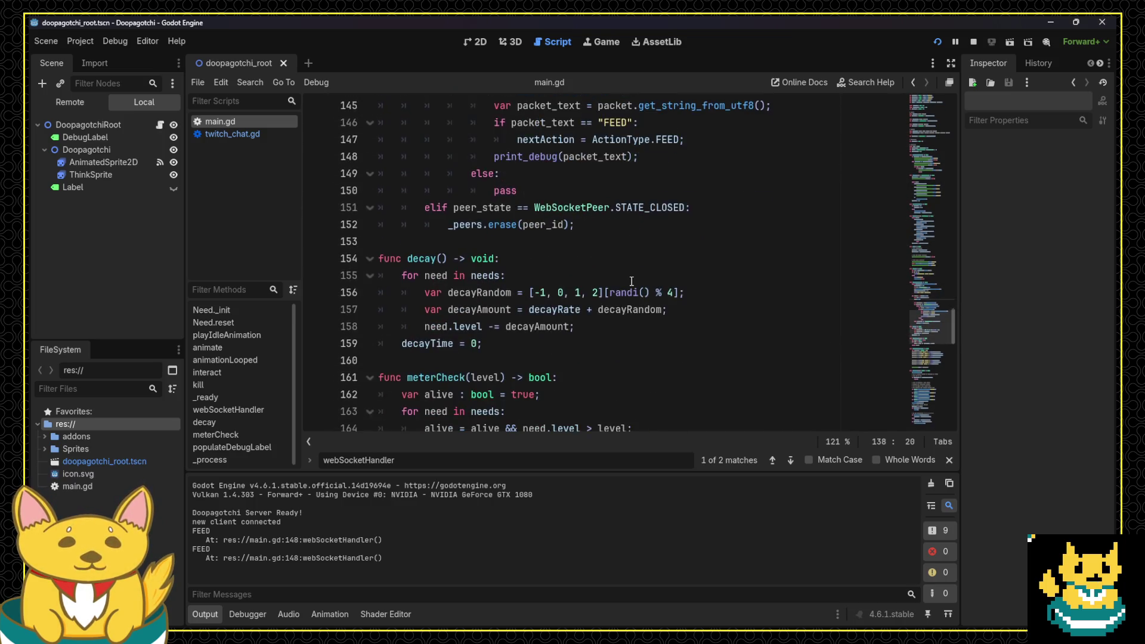
mouse_move(466, 225)
left_mouse_down()
mouse_move(382, 218)
mouse_move(380, 208)
left_mouse_up()
key("ctrl+c")
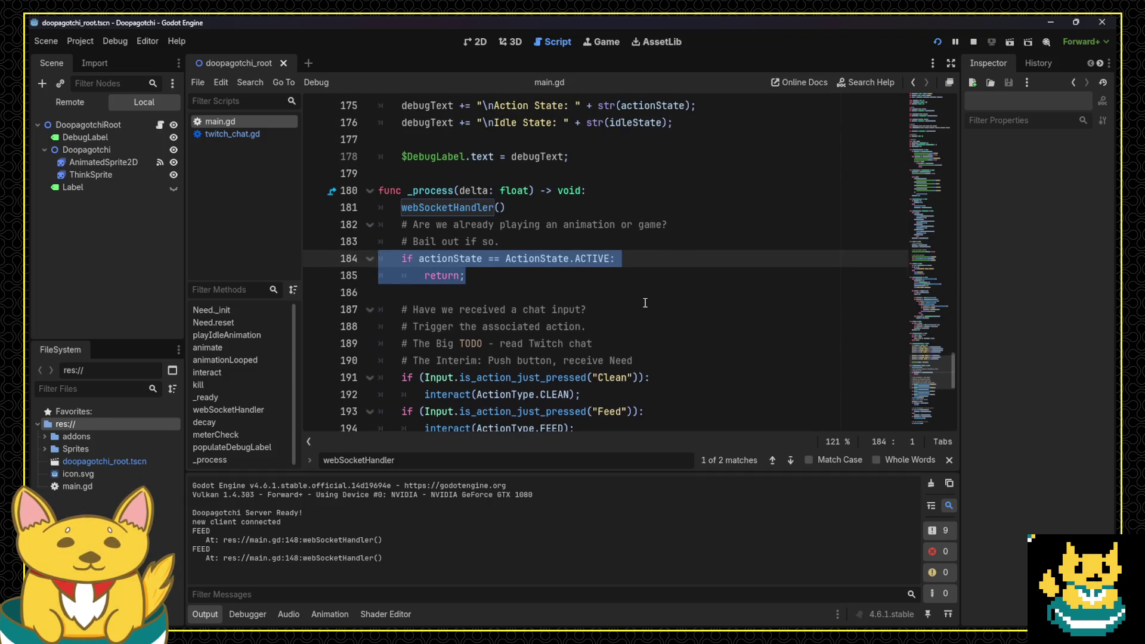
scroll(643, 303, "up", 11)
scroll(644, 303, "up", 3)
left_click(650, 280)
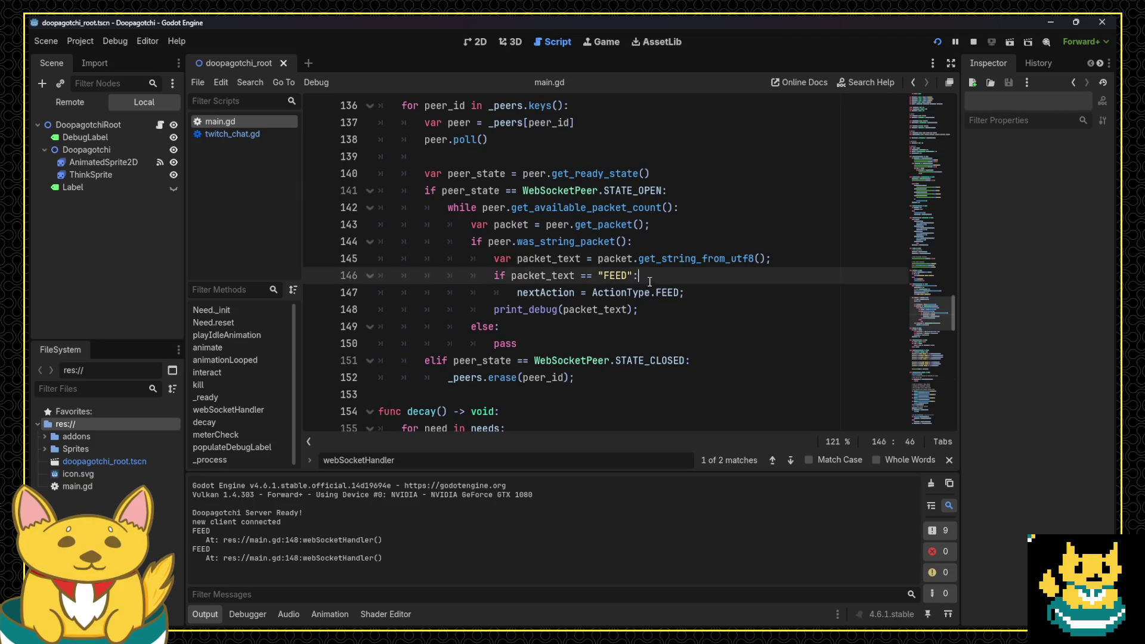
key("Right")
key("Up")
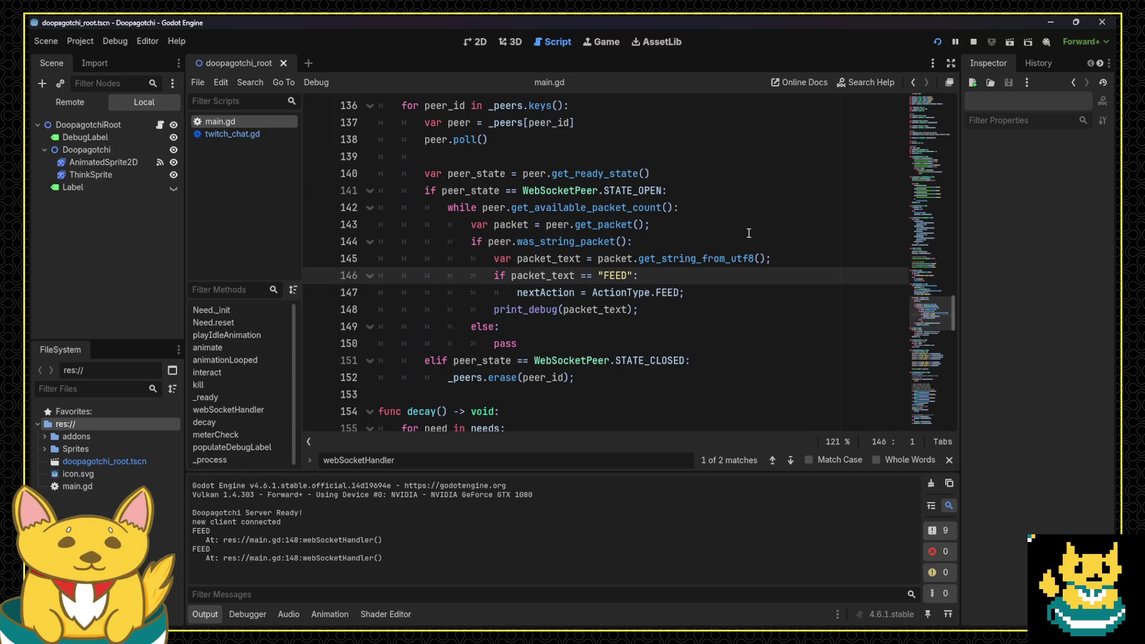
key("ctrl+v")
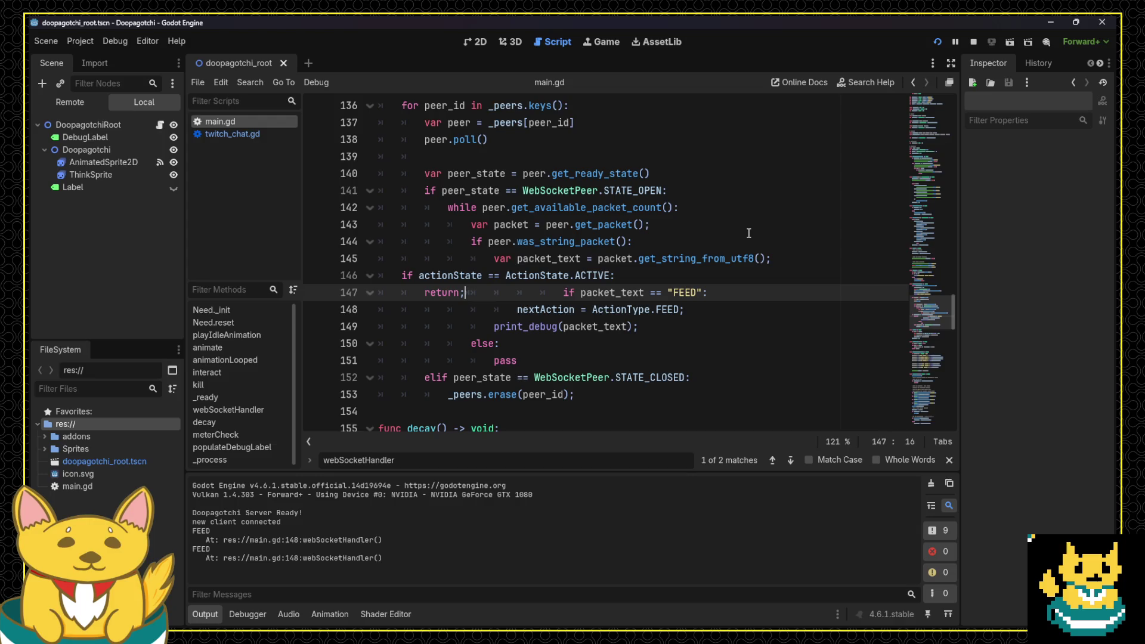
key("ctrl+z")
Paste the ActionState check below the packet_text line, swap its return for break, then remove that line.
key("Up")
key("ctrl+v")
key("Up")
key("Delete")
key("Down")
key("Tab")
key("Tab")
key("Tab")
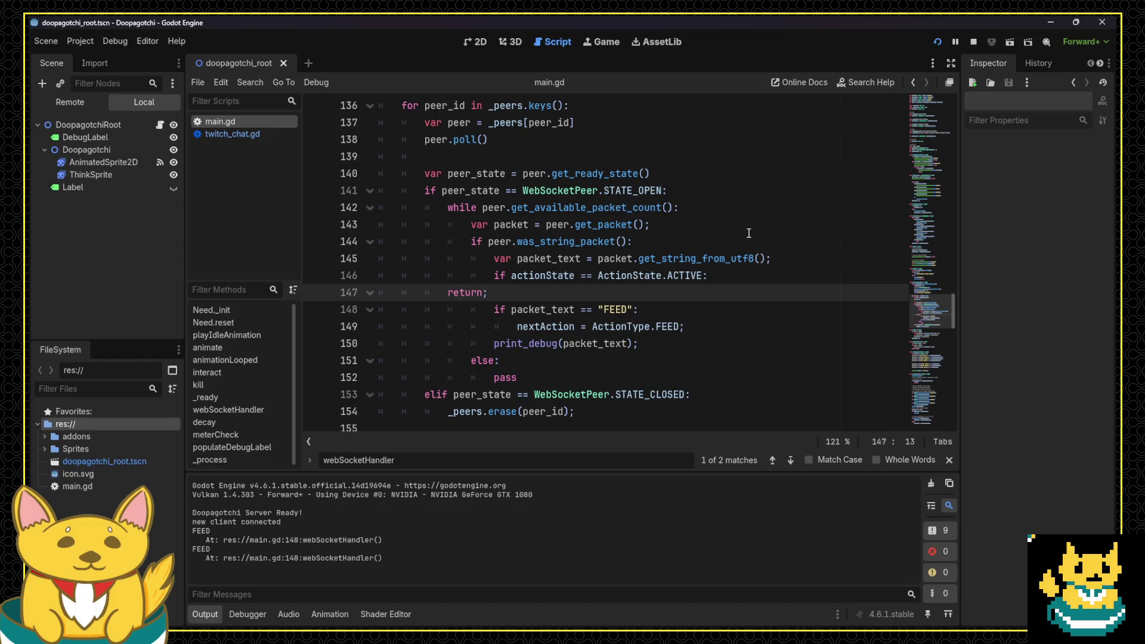
key("Tab")
key("ctrl+Right")
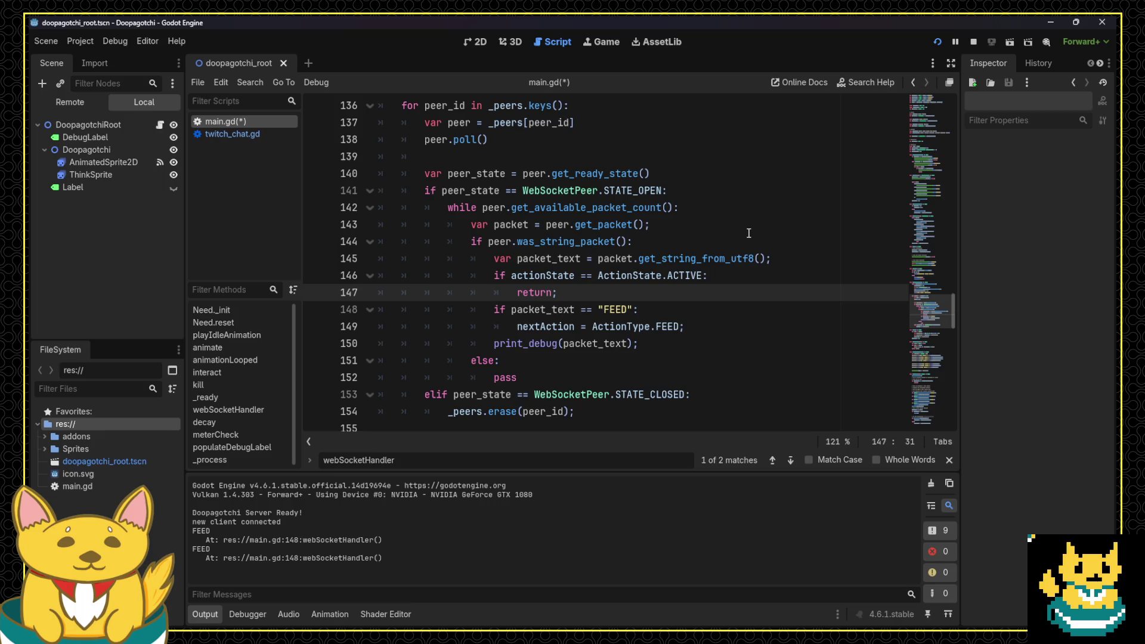
key("ctrl+BackSpace")
type("break;")
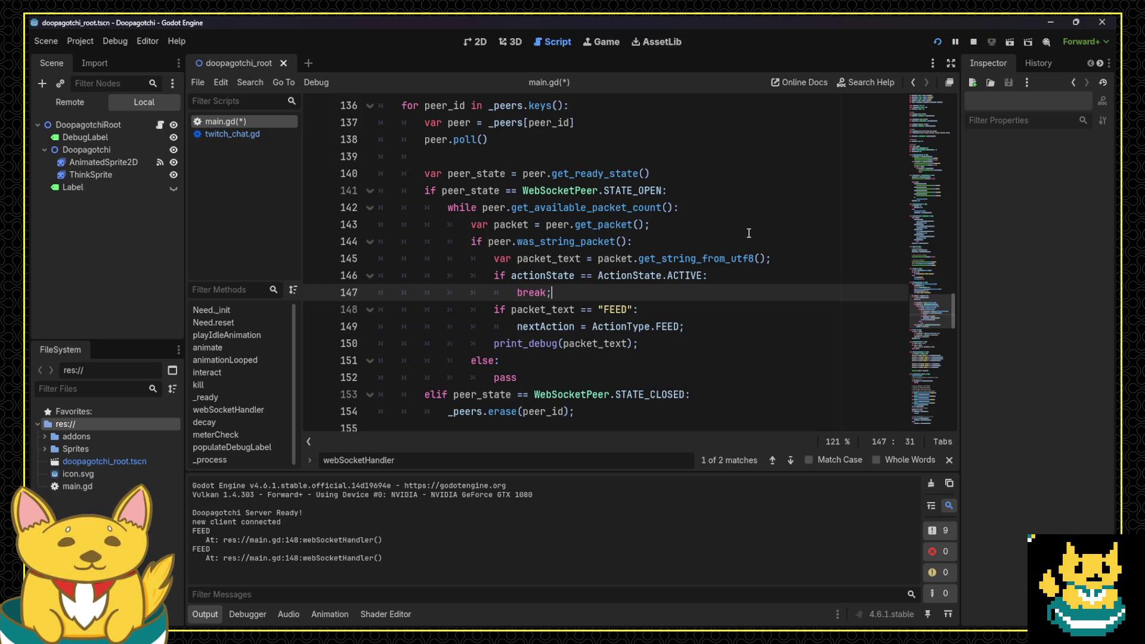
key("shift+Home")
key("shift+Home")
key("BackSpace")
key("BackSpace")
Try joining the FEED test onto the ActionState condition with && and save.
key("Left")
type("&&")
key("Delete")
key("Delete")
key("Delete")
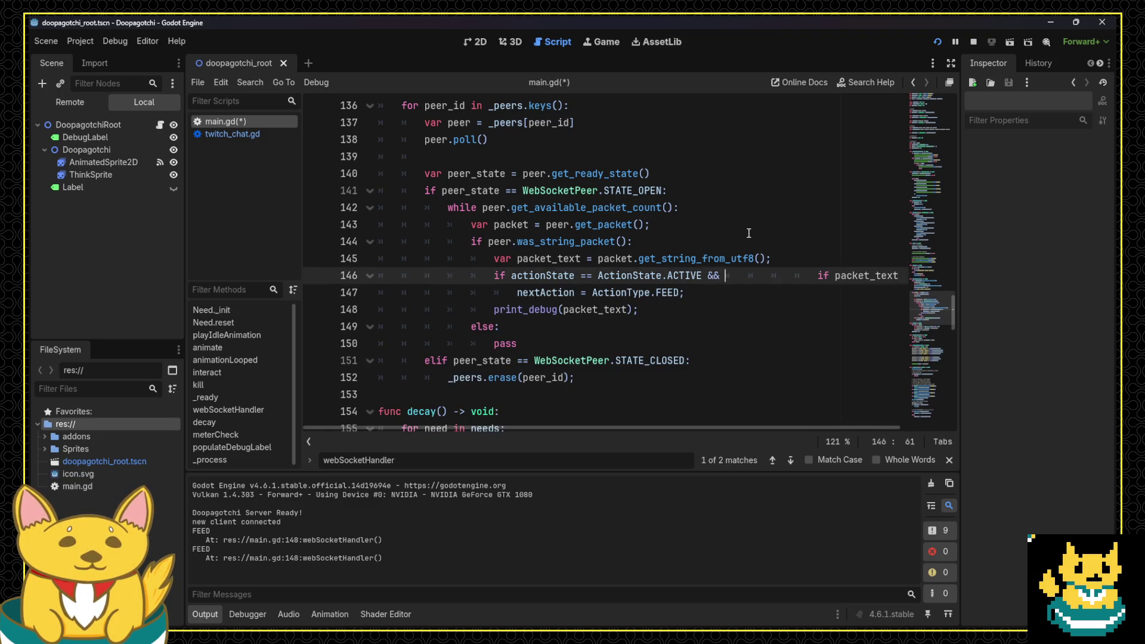
key("Delete")
key("Delete")
key("Delete")
type("pa")
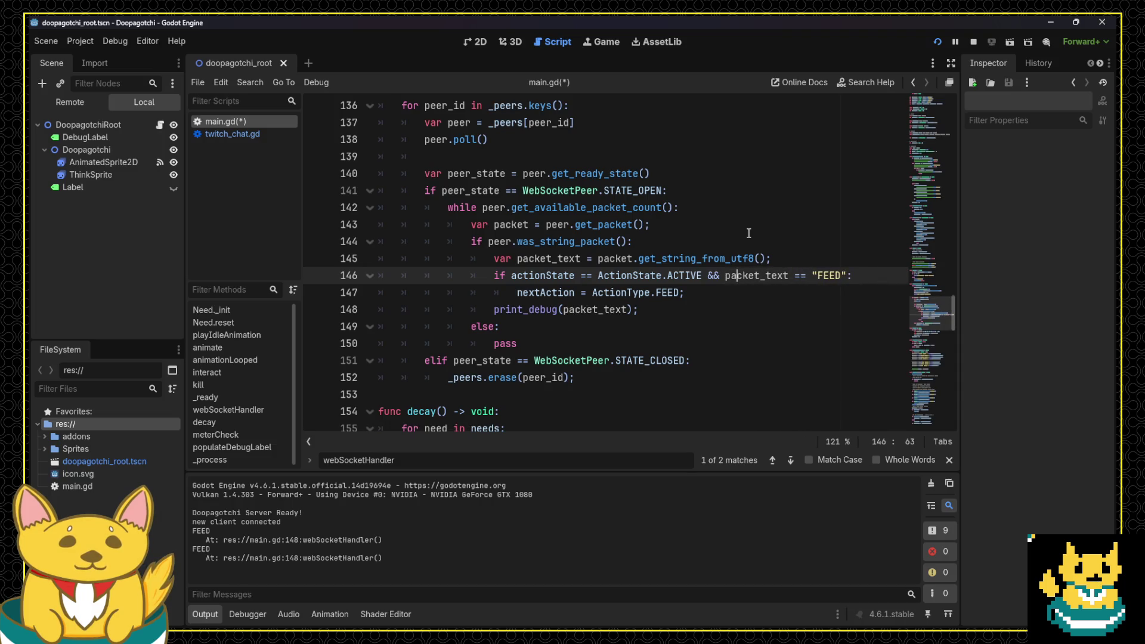
key("Escape")
key("Down")
key("Home")
key("Up")
key("Up")
key("Down")
key("ctrl+s")
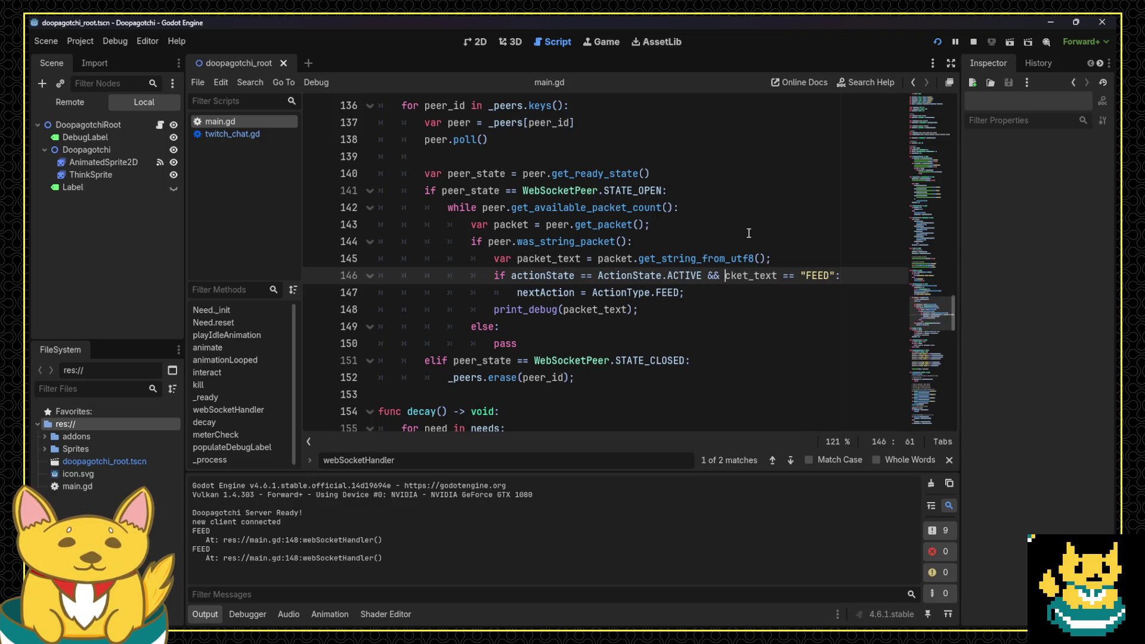
Undo the && merge and indent the FEED block under the ActionState.ACTIVE check.
key("ctrl+z")
key("BackSpace")
key("BackSpace")
key("BackSpace")
key("Down")
key("Home")
key("shift+Down")
key("shift+Down")
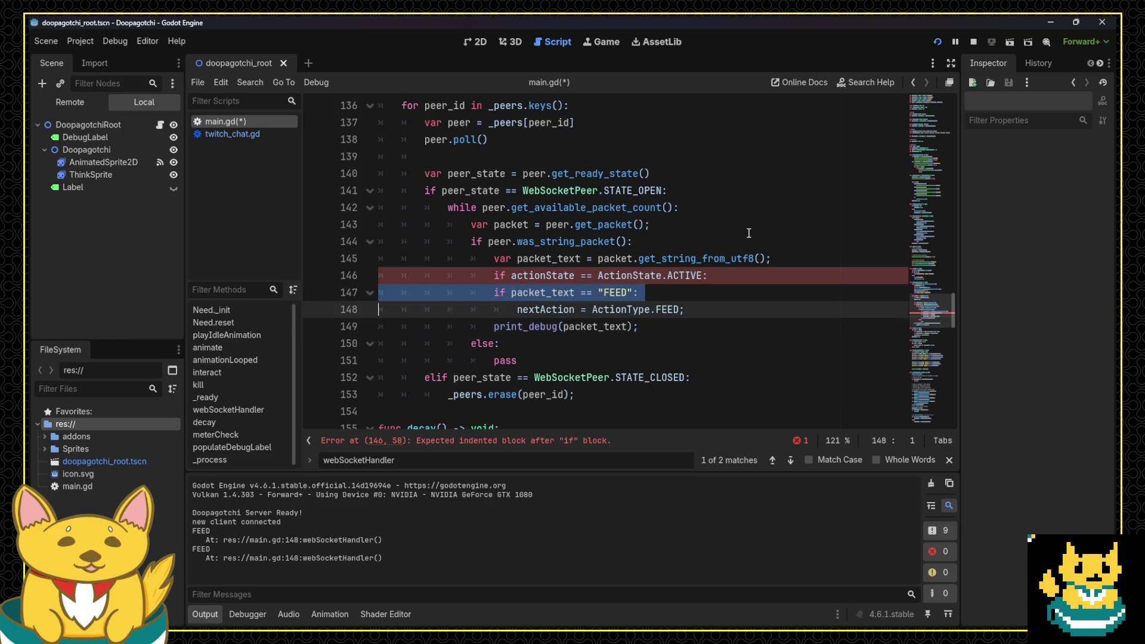
key("Tab")
Duplicate the two-line FEED check on a new line directly below it.
key("Left")
key("Up")
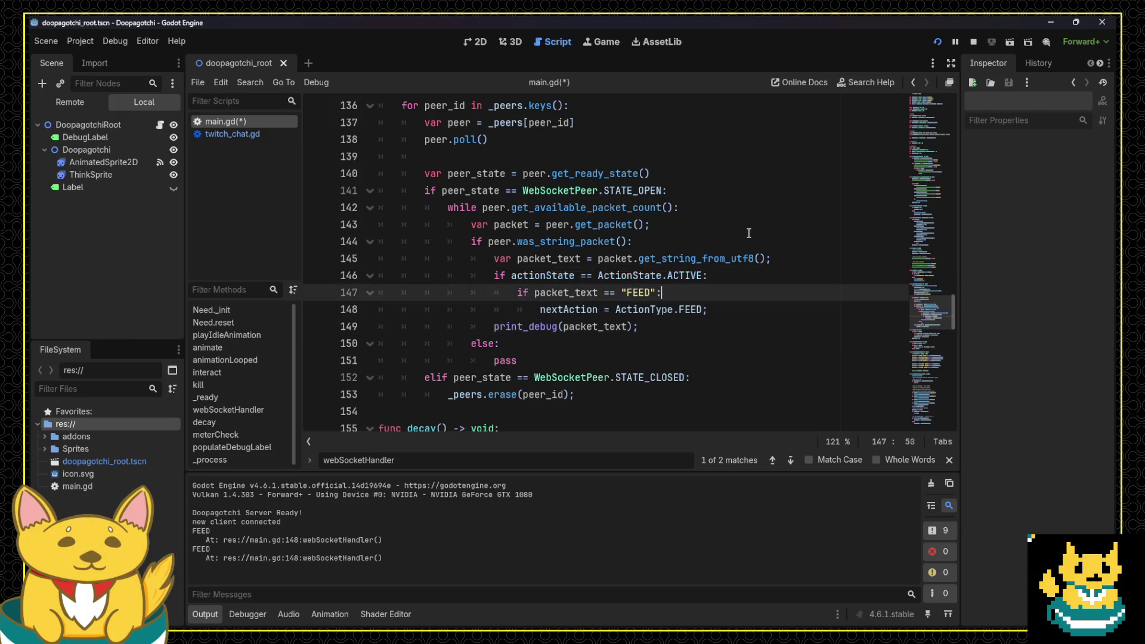
key("Home")
key("shift+Down")
key("shift+End")
key("ctrl+c")
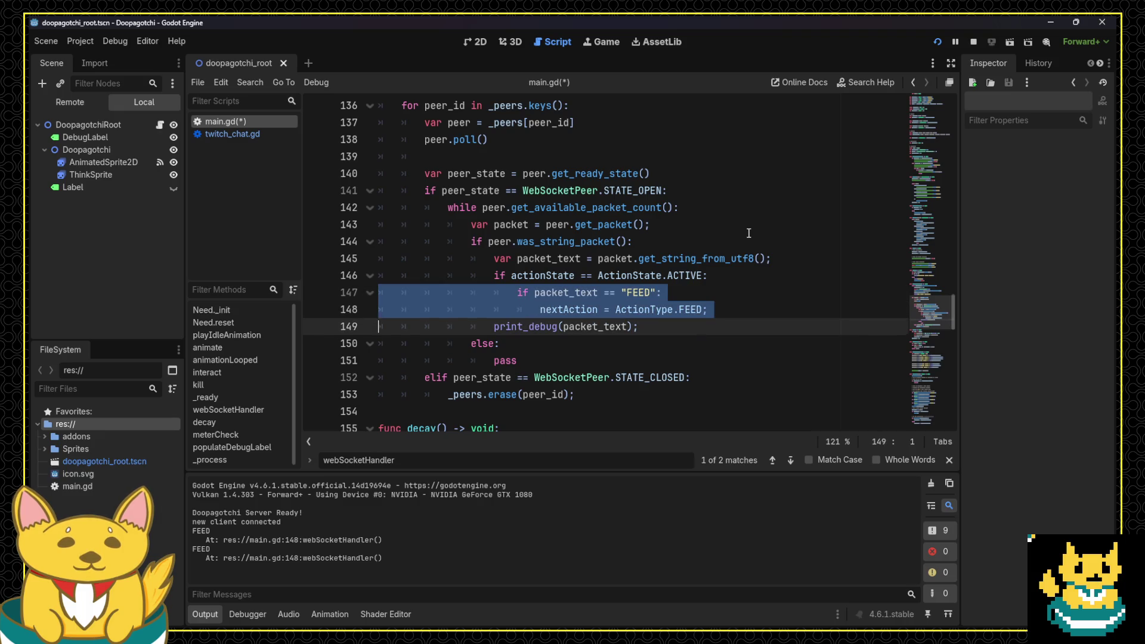
key("End")
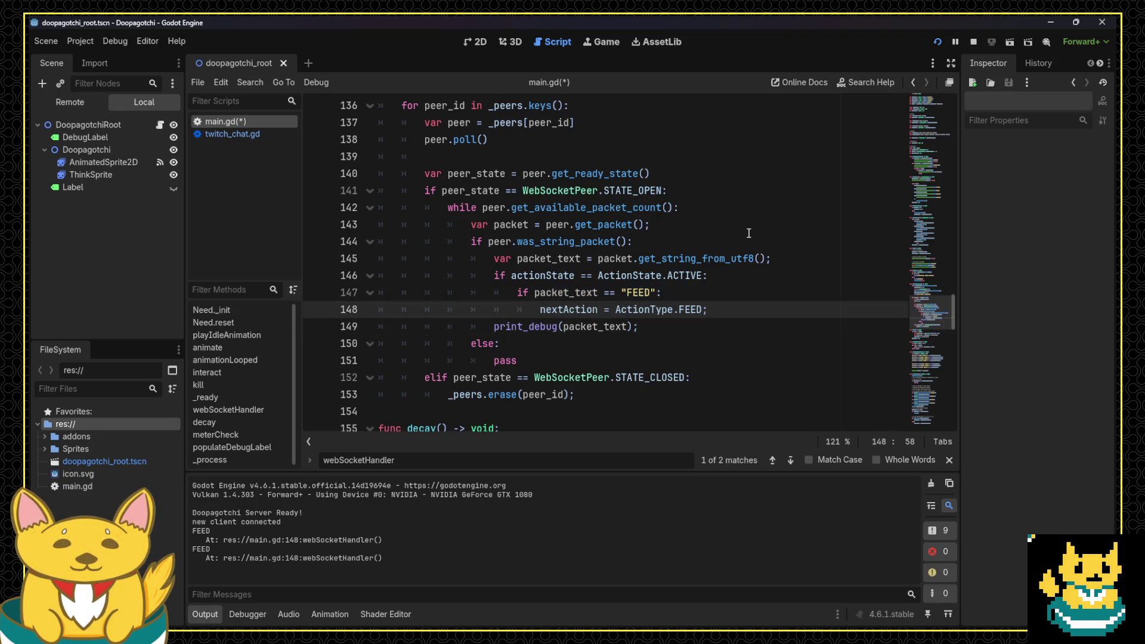
key("Return")
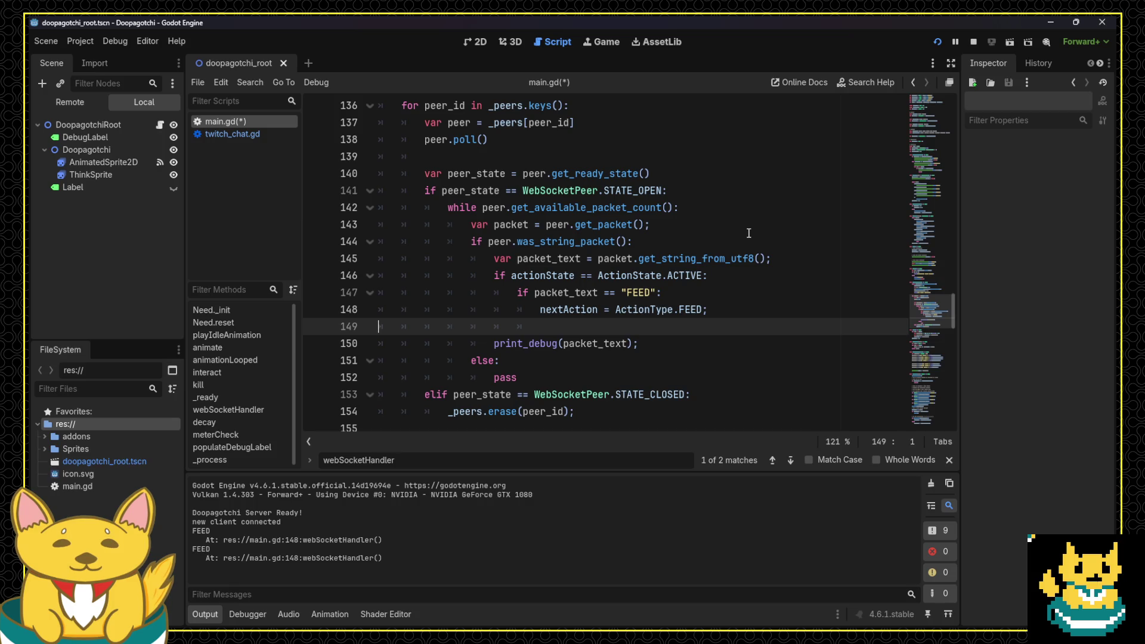
key("ctrl+v")
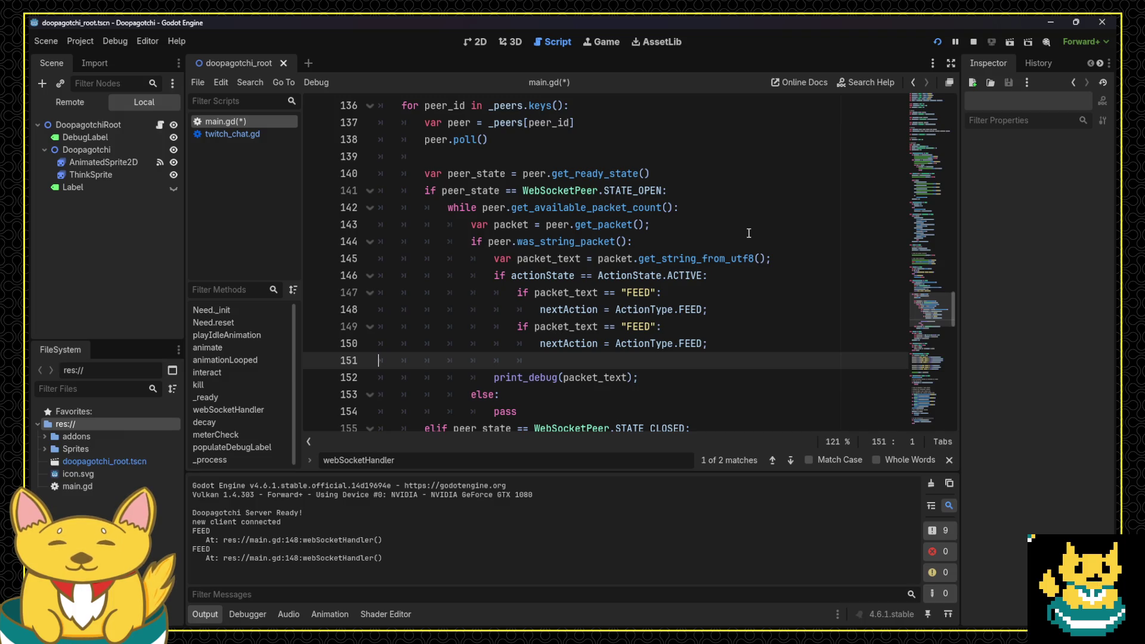
Paste another copy of the FEED check and change the second check's packet string to "CLEAN".
key("ctrl+v")
key("ctrl+v")
key("Up")
key("Up")
key("Up")
key("Down")
key("End")
key("Left")
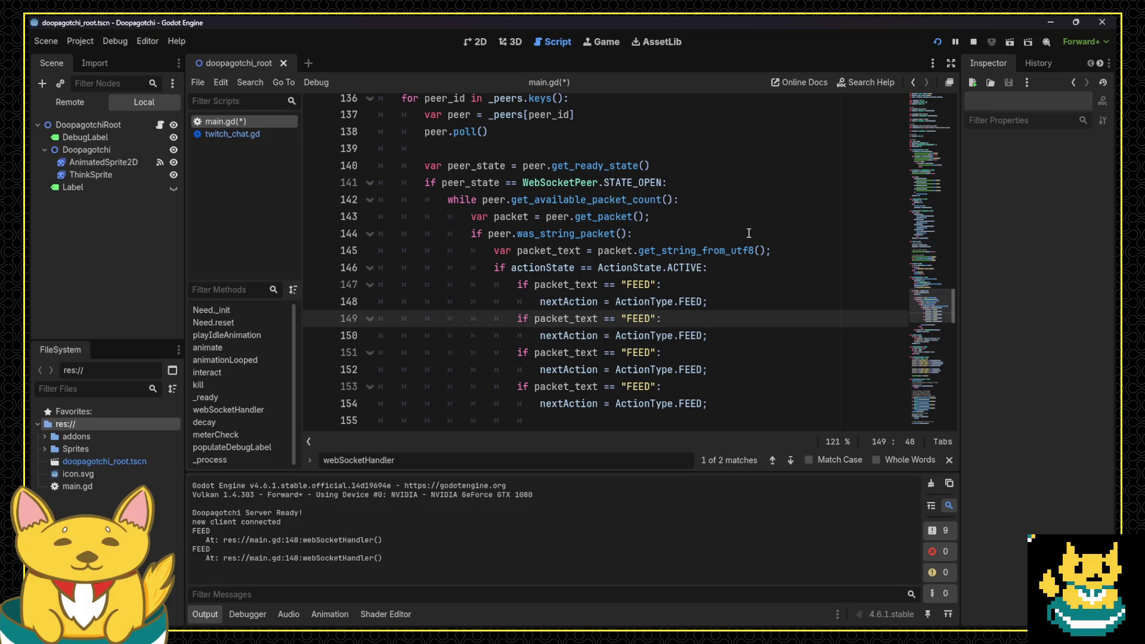
key("BackSpace")
key("BackSpace")
key("BackSpace")
type("CLEAN")
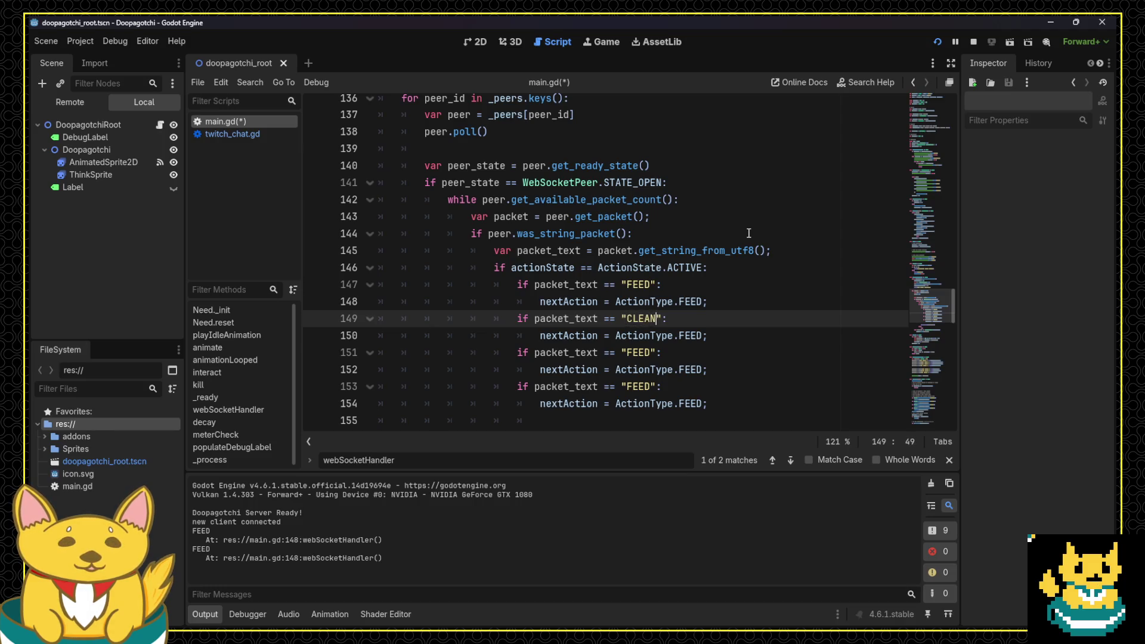
Clear FEED from the third check's string and set the second assignment's action type to CLEAN.
key("Down")
key("Down")
key("BackSpace")
key("BackSpace")
key("BackSpace")
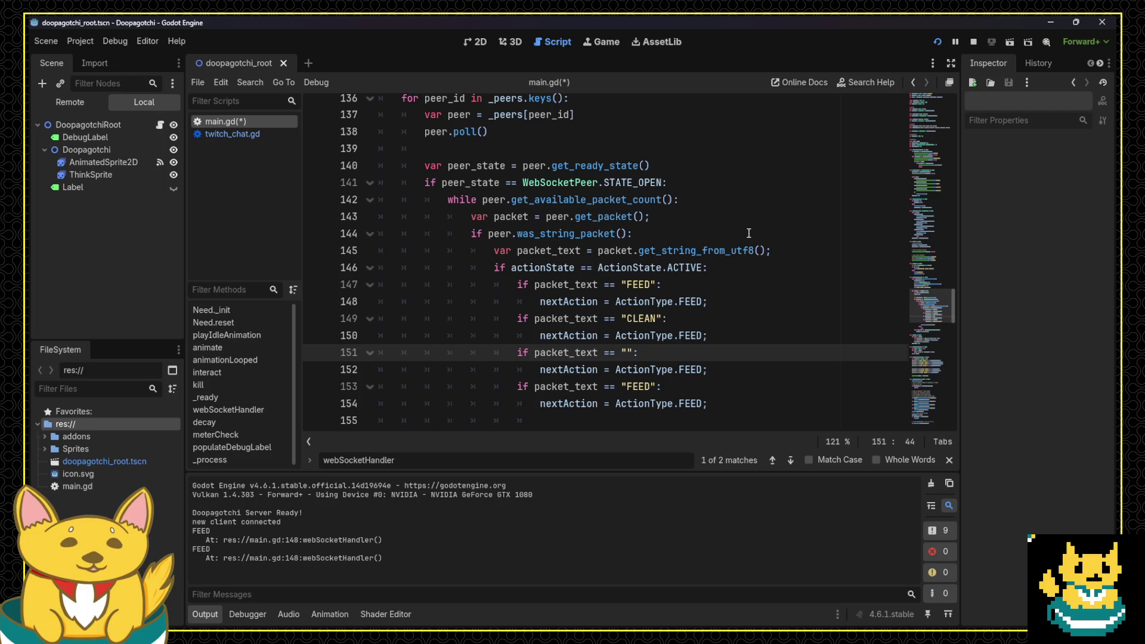
key("Up")
key("End")
key("Left")
key("BackSpace")
key("BackSpace")
key("BackSpace")
type("CLEA")
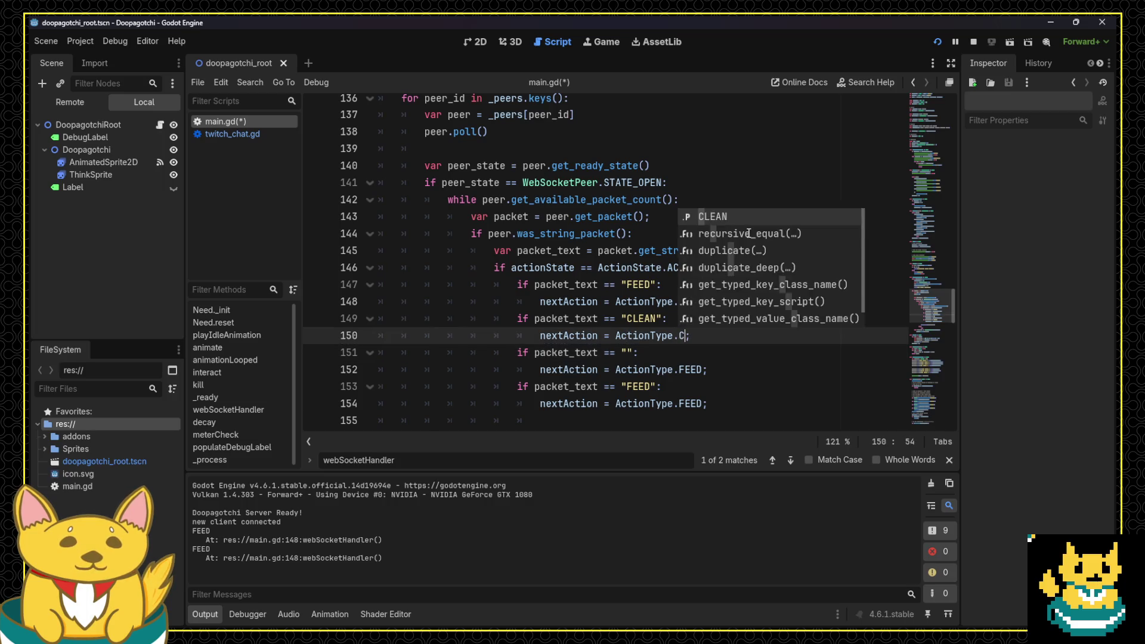
type("N")
key("Down")
key("Down")
Make the third block set ActionType DRINK when the packet is "DRINK".
key("Left")
key("BackSpace")
key("BackSpace")
key("BackSpace")
type("TE")
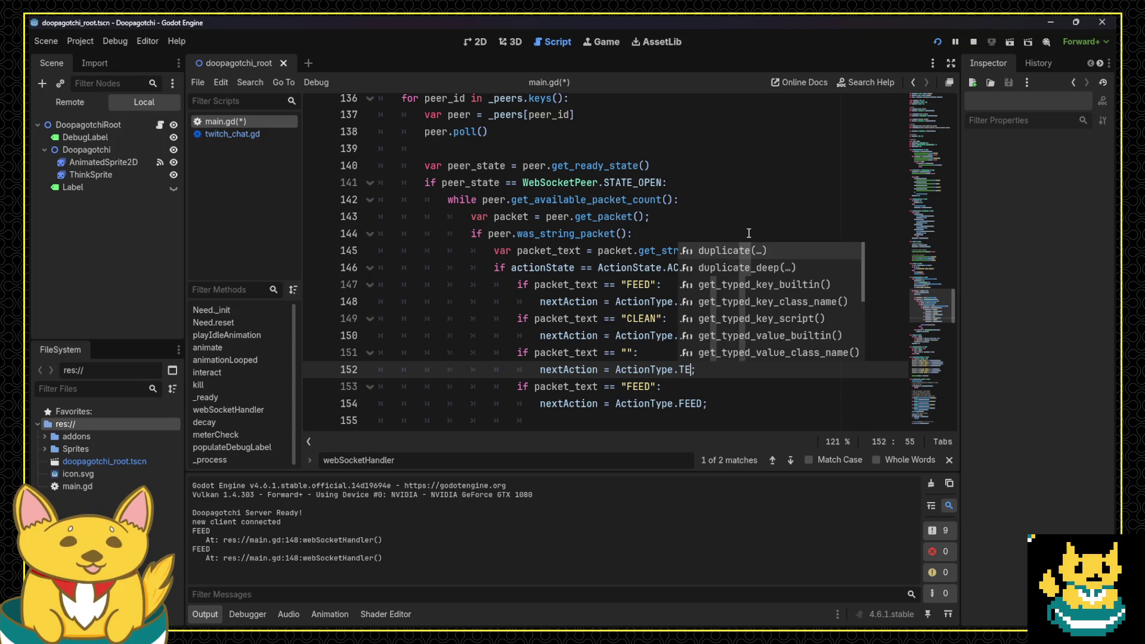
key("BackSpace")
key("BackSpace")
type("DR")
key("Return")
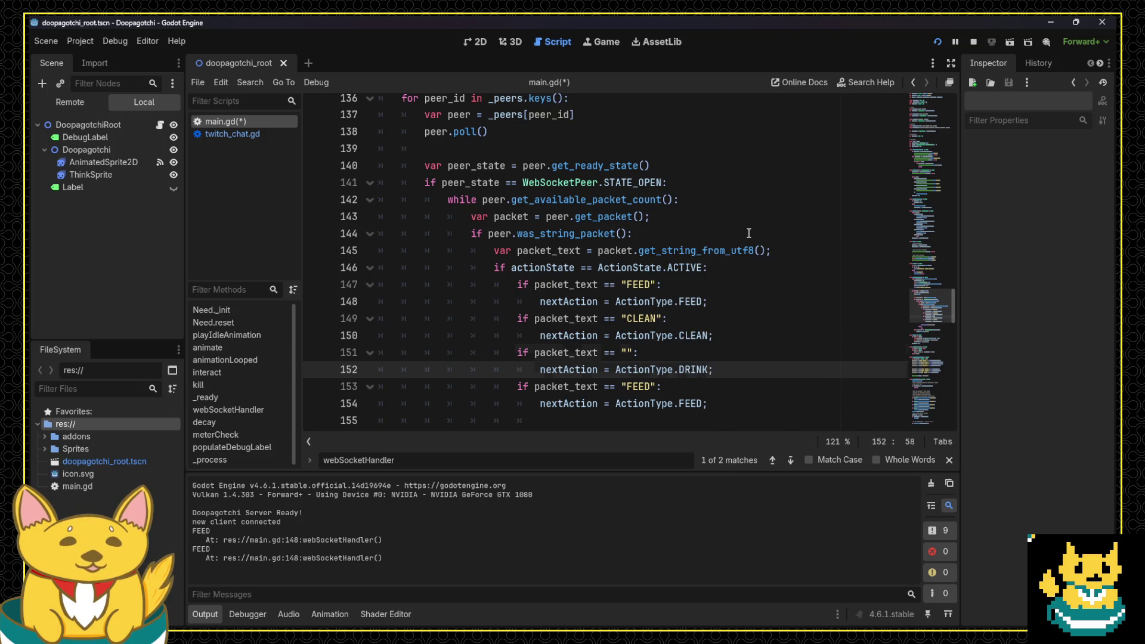
key("Up")
key("Left")
key("Left")
type("DRINK")
Make the fourth block set ActionType PET when the packet is "PET".
key("Down")
key("Down")
key("Left")
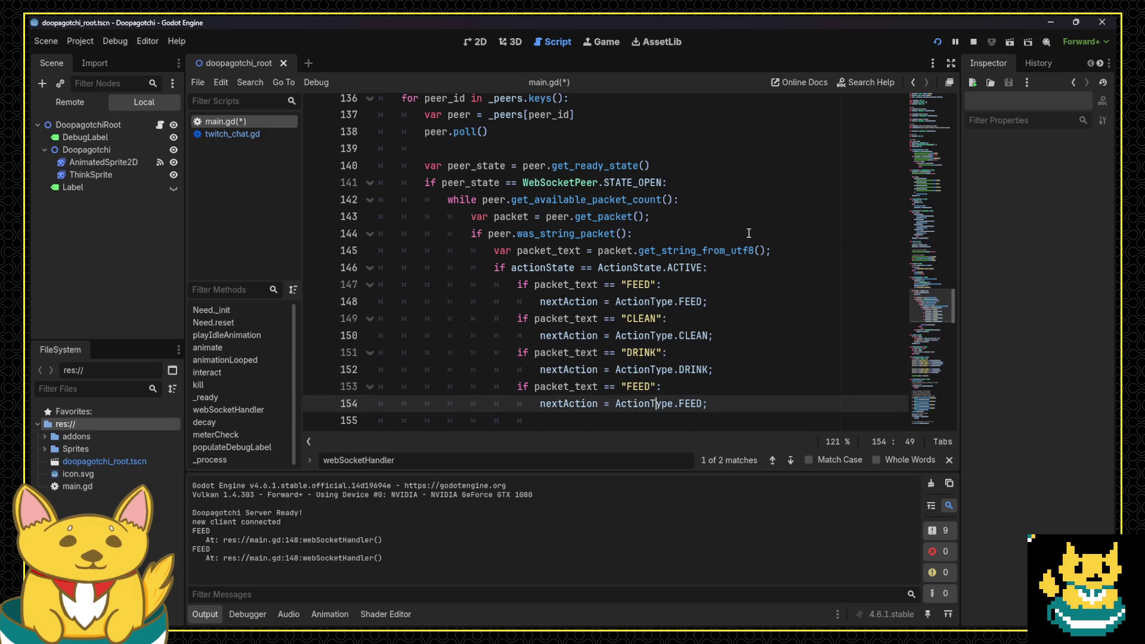
key("Down")
key("End")
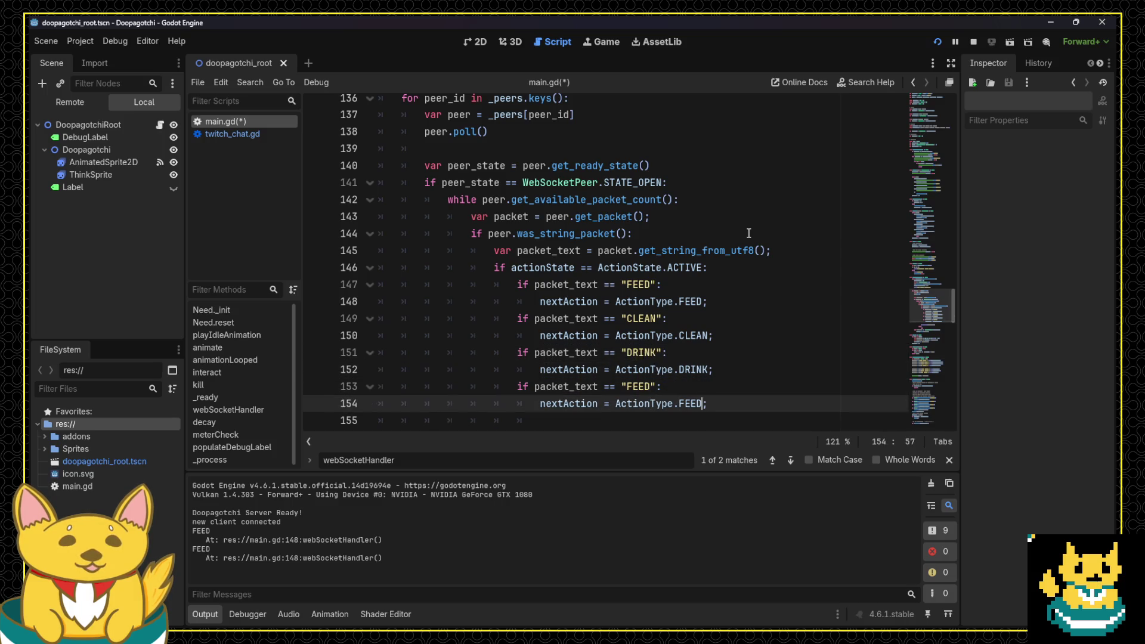
key("BackSpace")
key("BackSpace")
key("BackSpace")
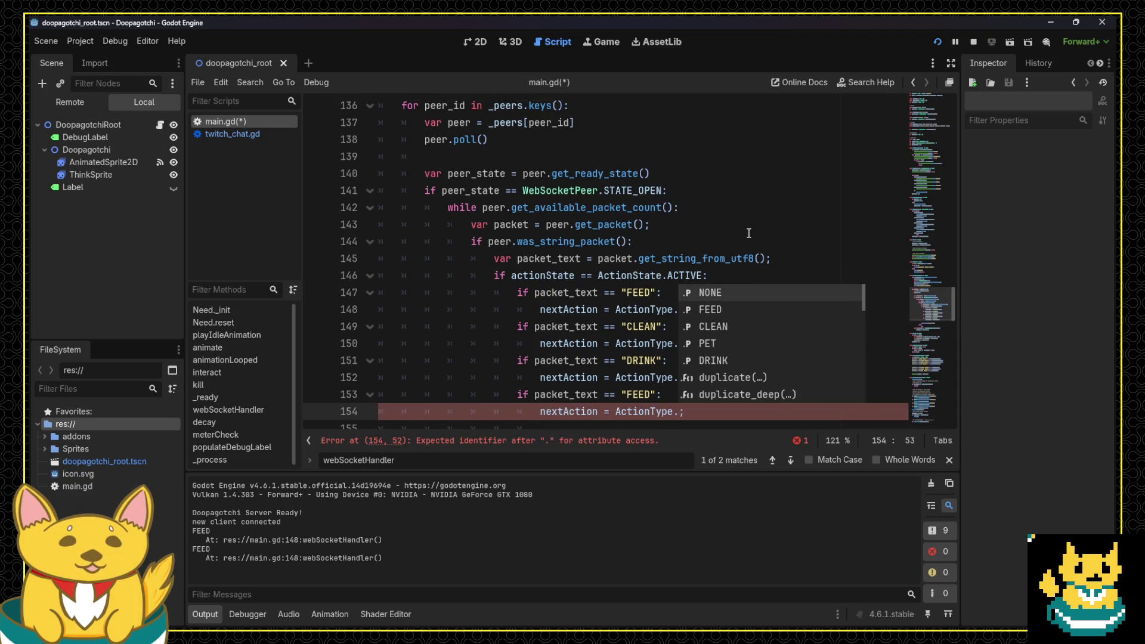
key("Down")
key("Down")
key("Up")
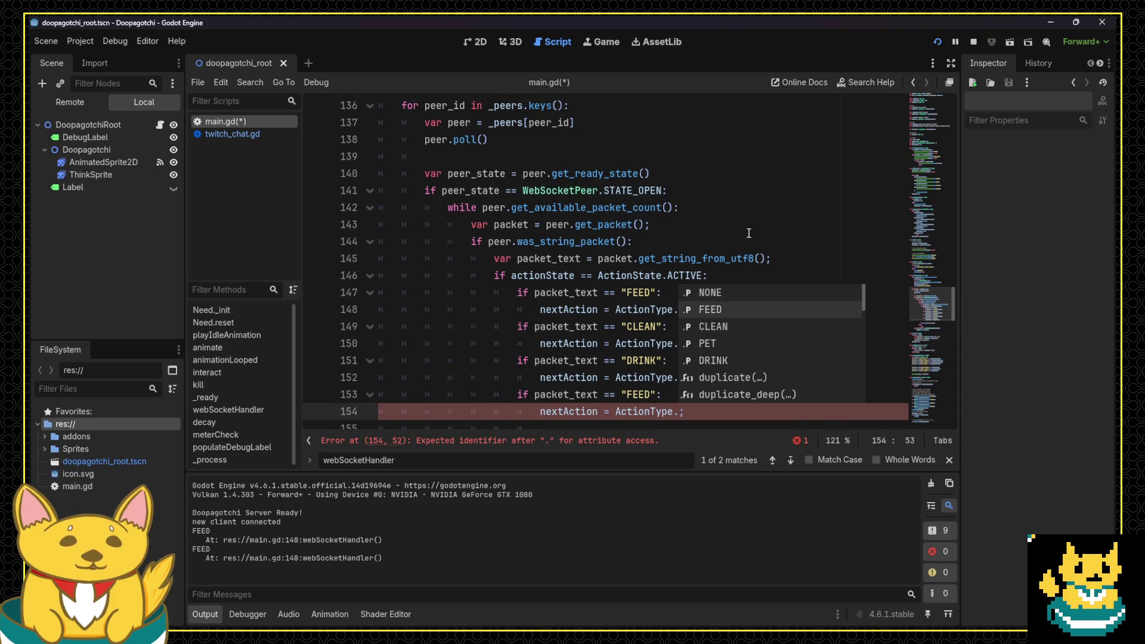
key("Down")
key("Down")
key("Return")
key("Up")
key("Left")
key("Left")
key("BackSpace")
key("BackSpace")
key("BackSpace")
type("PET")
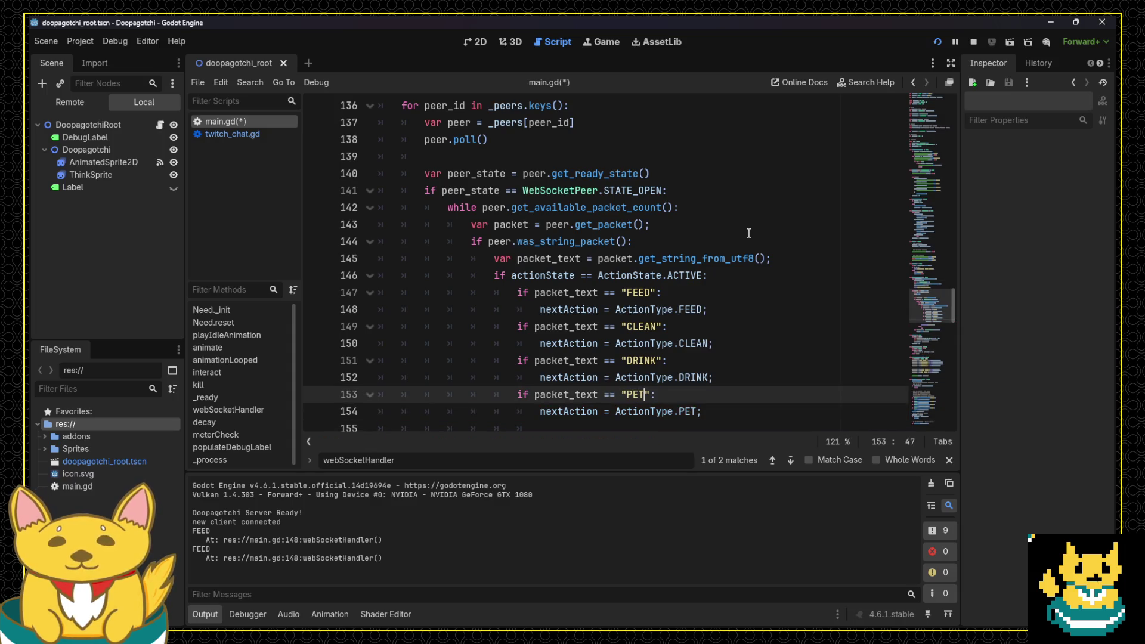
Save main.gd and delete the stray blank line after the PET check.
key("ctrl+s")
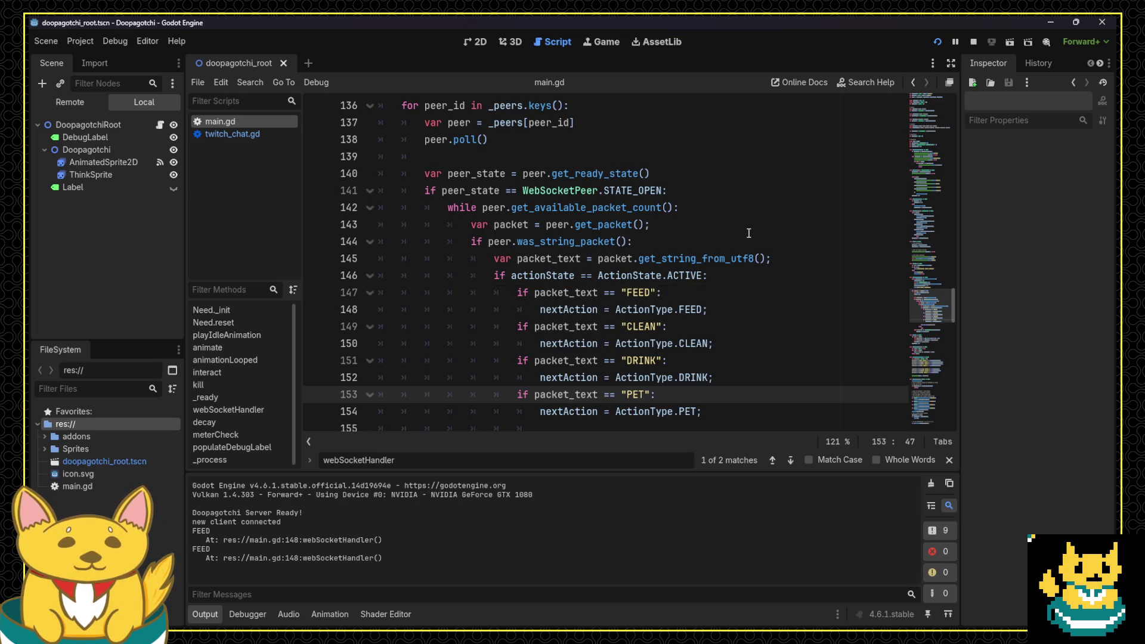
scroll(726, 249, "down", 1)
left_click(536, 367)
left_click(600, 374)
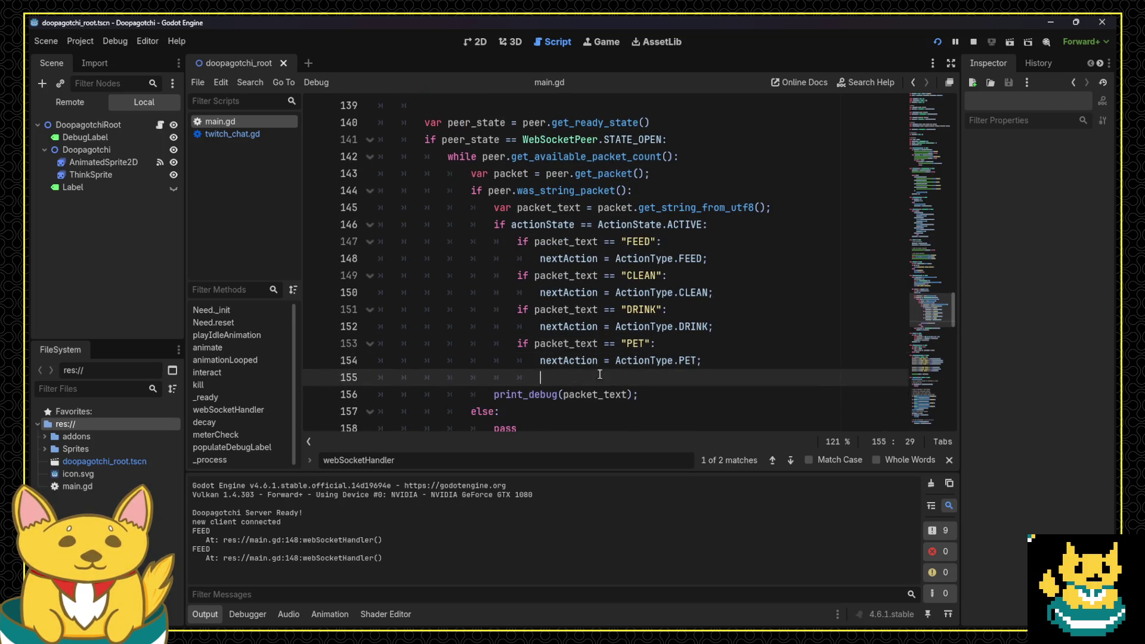
key("BackSpace")
key("BackSpace")
key("BackSpace")
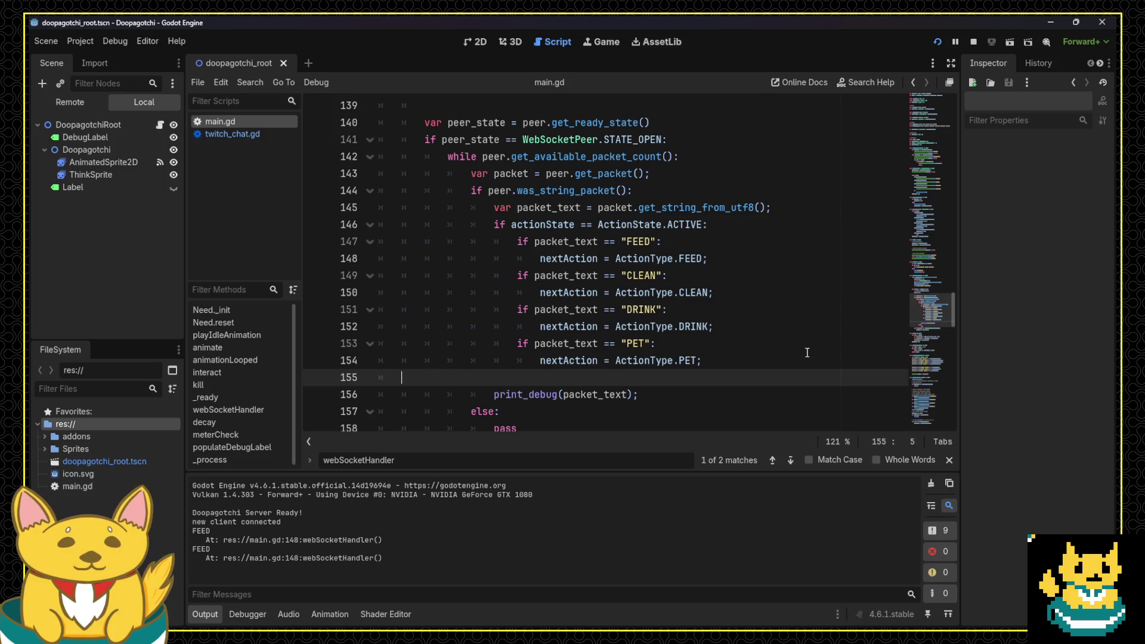
key("BackSpace")
key("BackSpace")
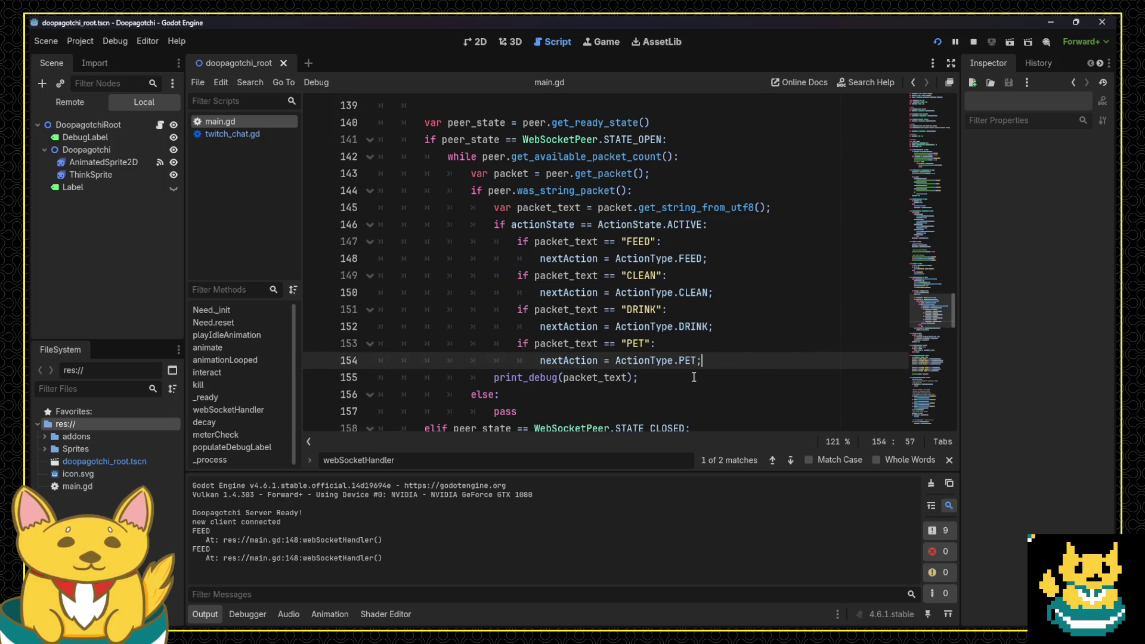
left_click(694, 377)
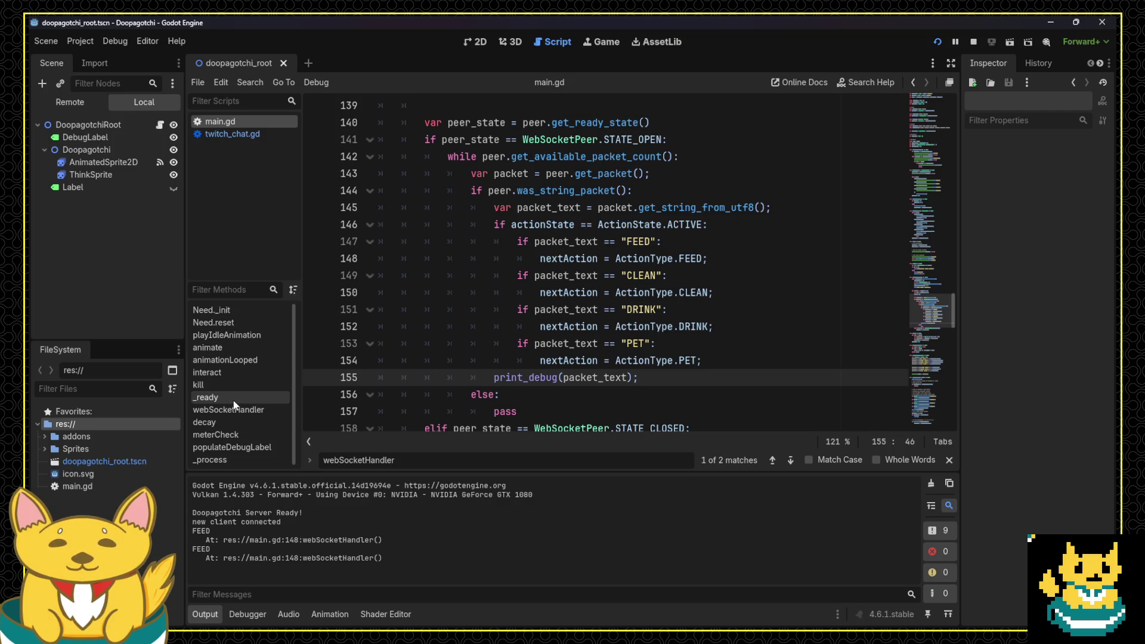
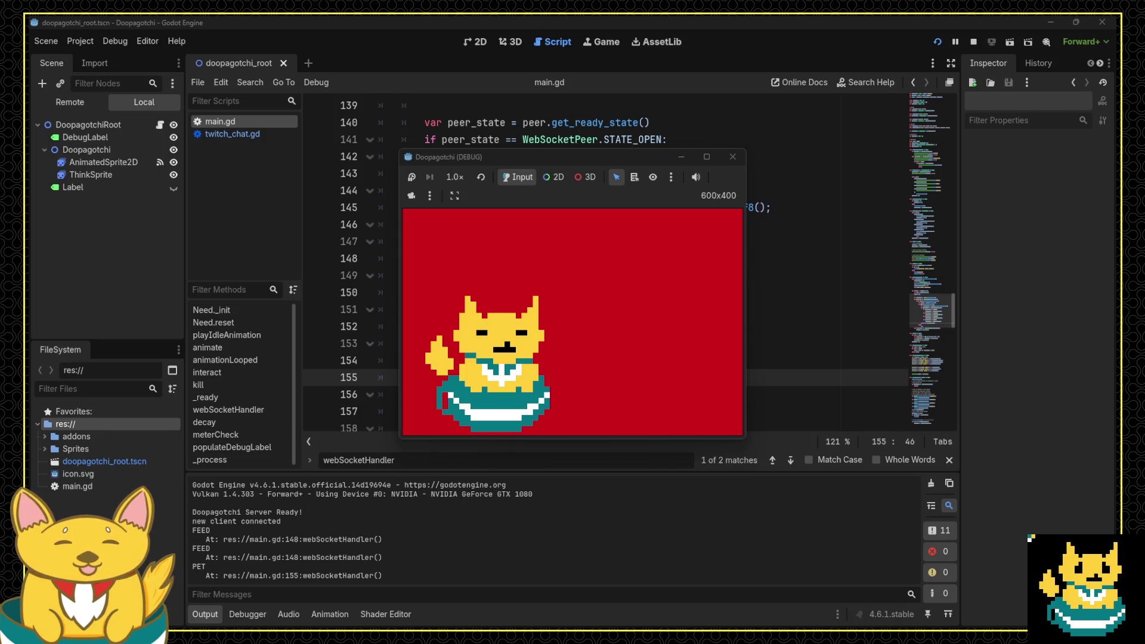
Stop the running Doopagotchi game from the toolbar.
left_click(731, 157)
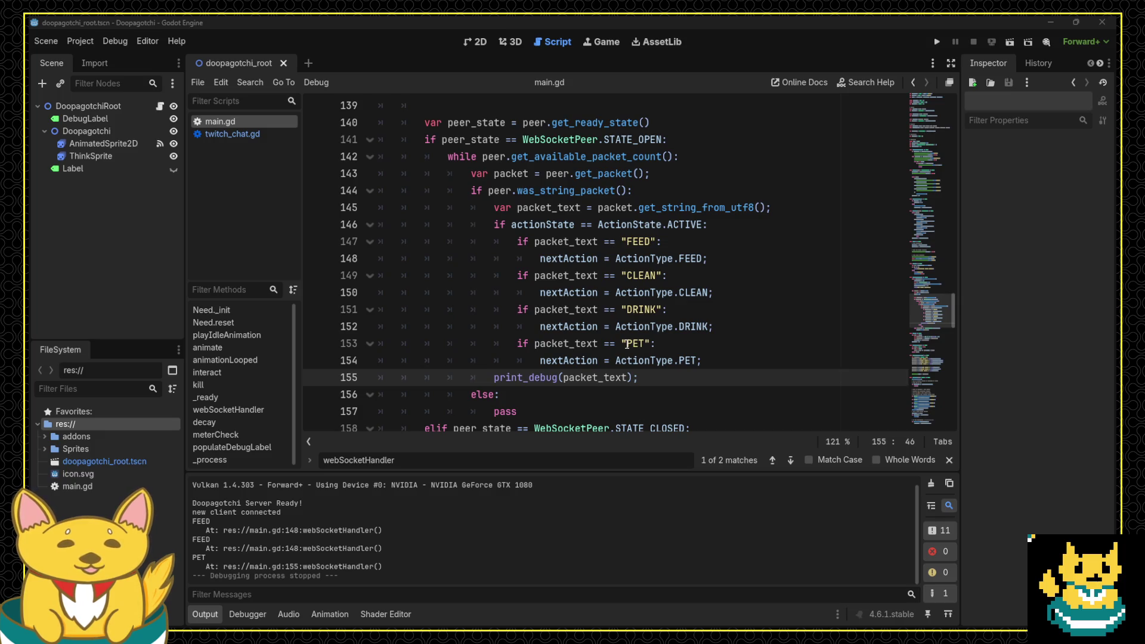
Change line 146's condition from ActionState.ACTIVE to ActionState.IDLE, save main.gd, and rerun the project.
left_click(595, 230)
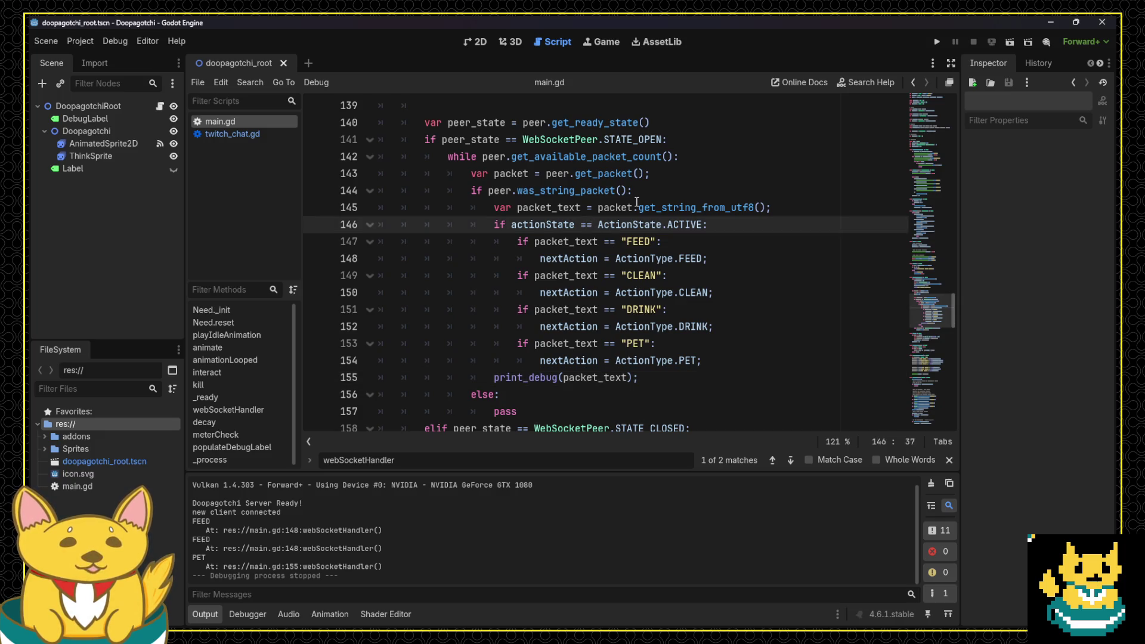
key("ctrl+BackSpace")
type("IDLE")
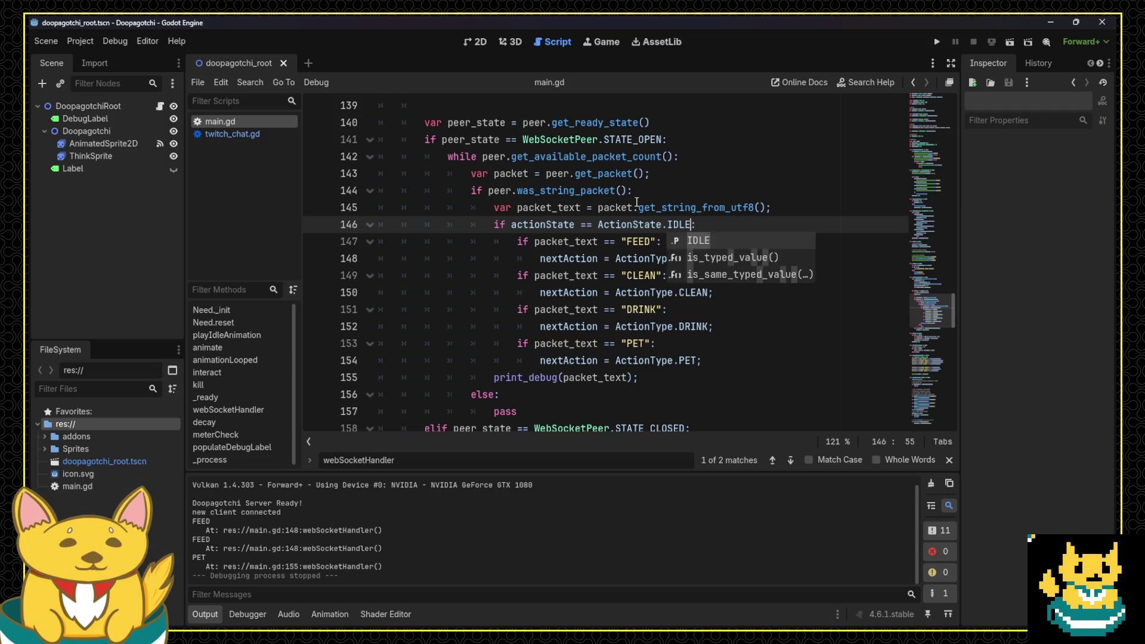
left_click(634, 207)
key("ctrl+s")
left_click(939, 41)
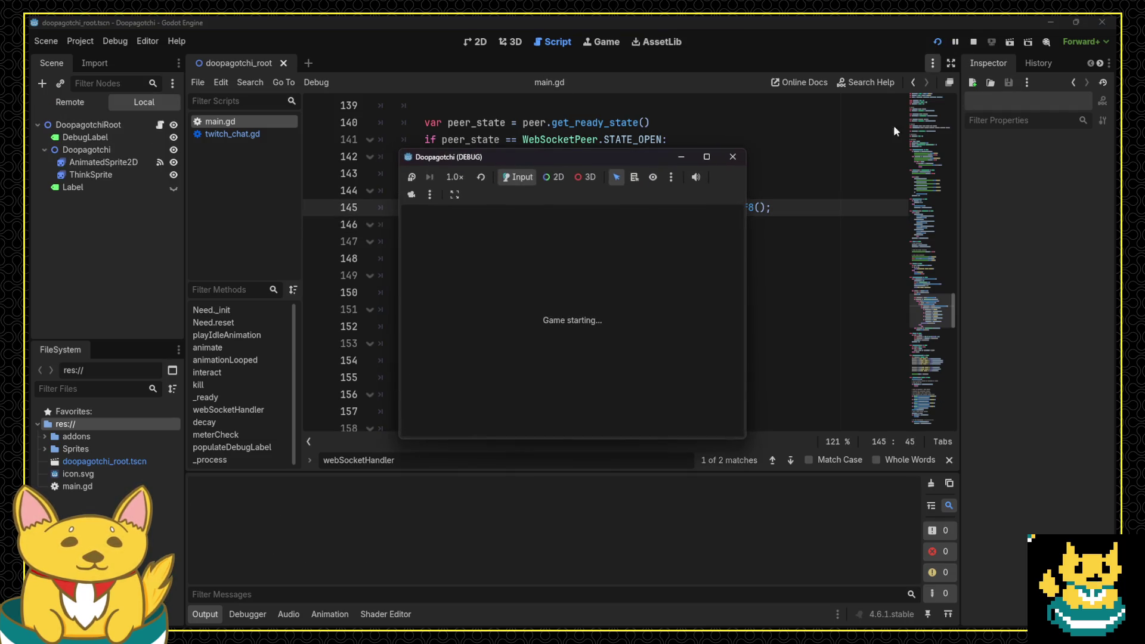